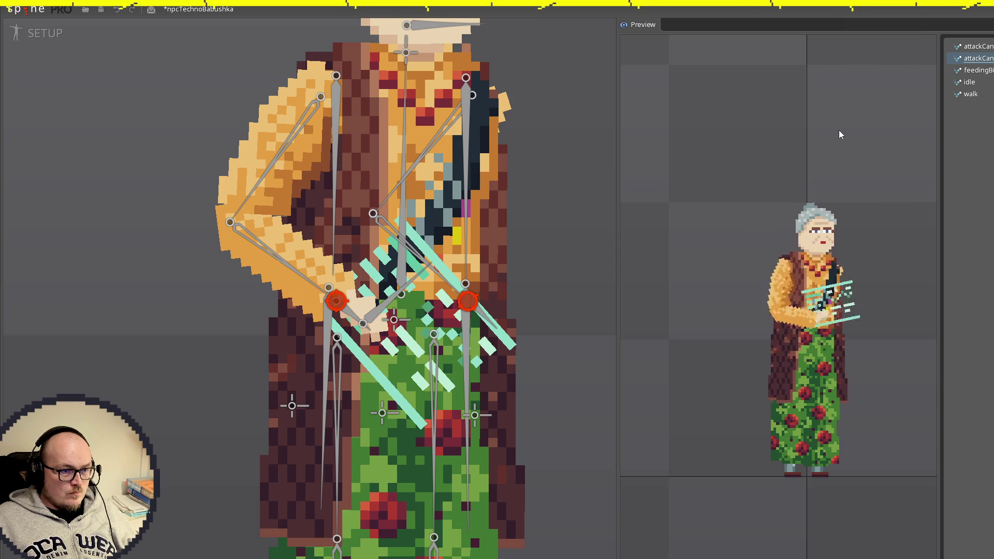
Step: Preview the feeding animation, return to the first attackCan animation, and save the npcTechnoBabushka project
click(984, 70)
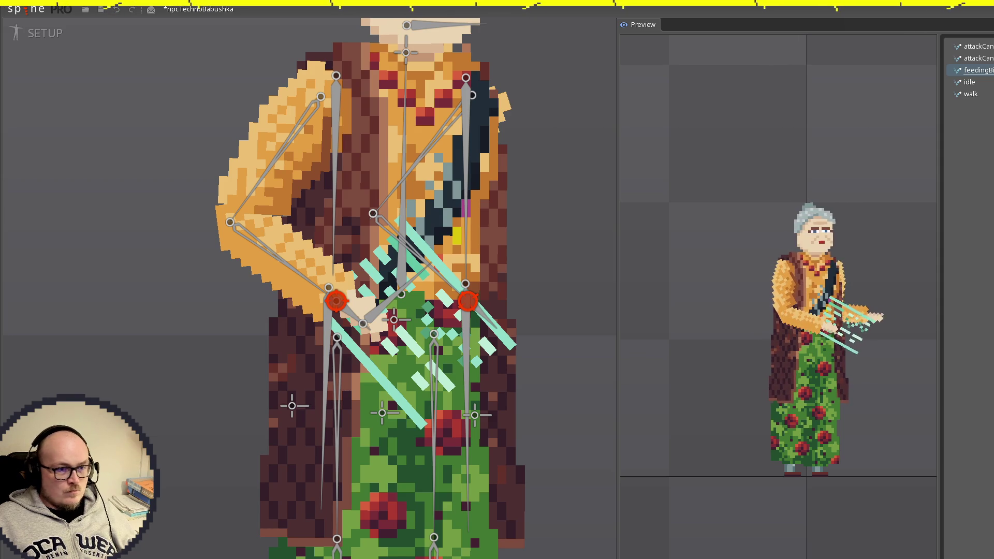
click(983, 47)
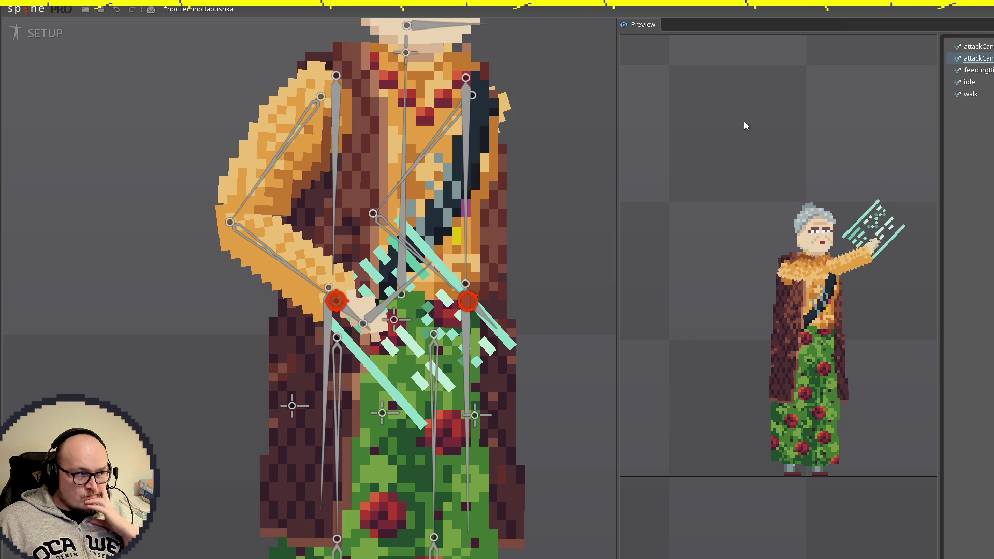
key(ctrl+s)
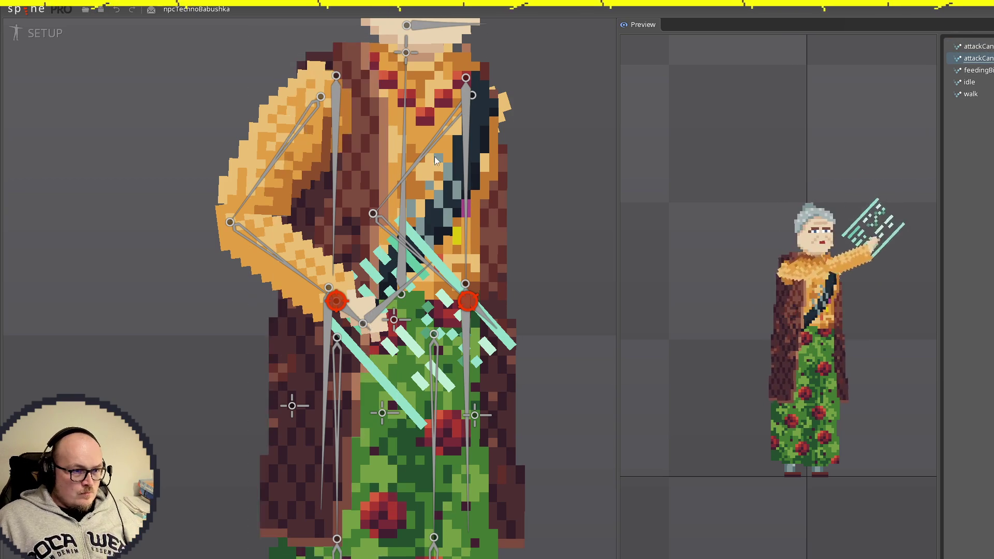
Step: Select the left coat piece, preview the walk animation in Animate mode, and centre the babushka
click(336, 172)
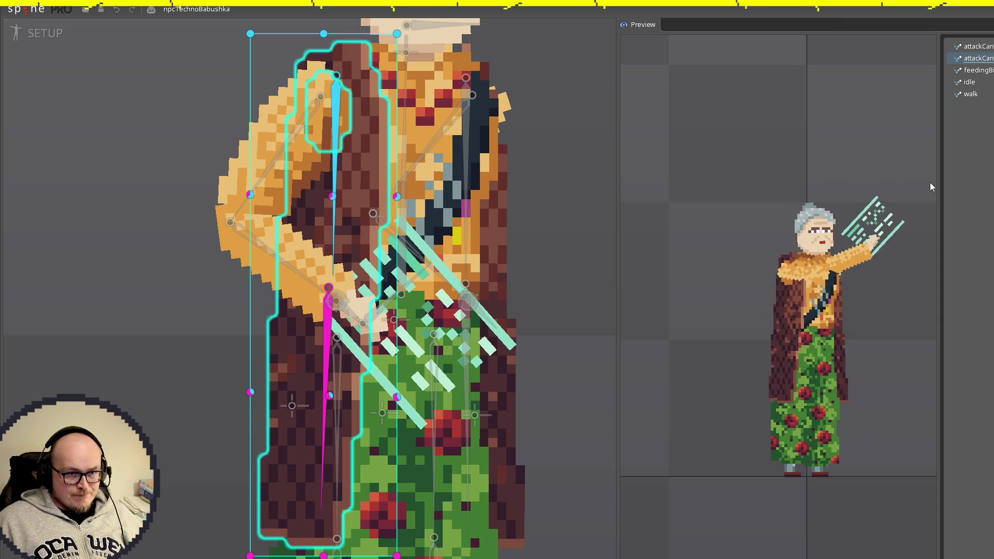
click(970, 94)
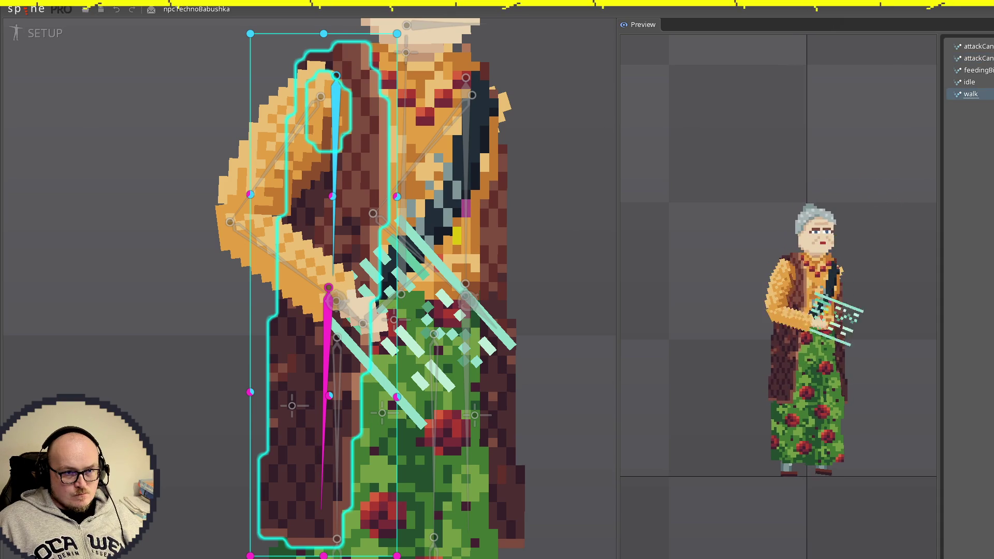
click(50, 34)
scroll(380, 237, down, 5)
scroll(389, 244, up, 3)
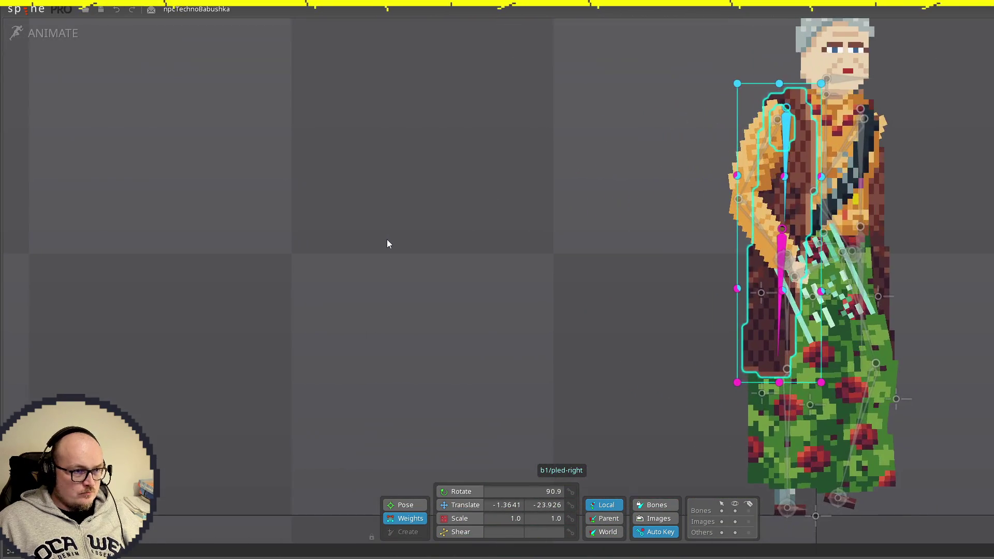
scroll(541, 228, down, 1)
mouse_move(540, 228)
mouse_down()
mouse_move(244, 239)
mouse_move(199, 217)
mouse_up()
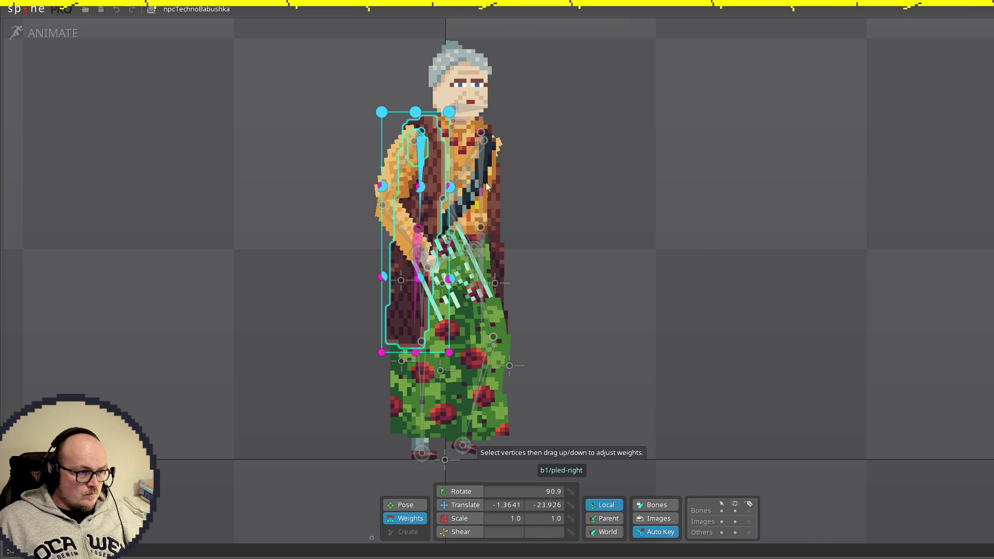
Step: In Setup mode with Translate, slightly re-tilt the long left shawl bone and save
click(405, 505)
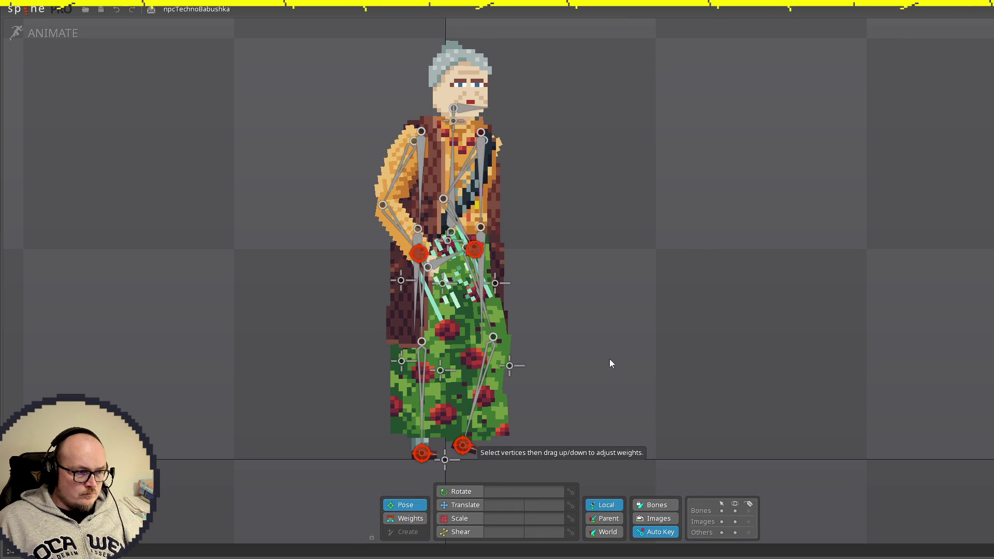
click(461, 508)
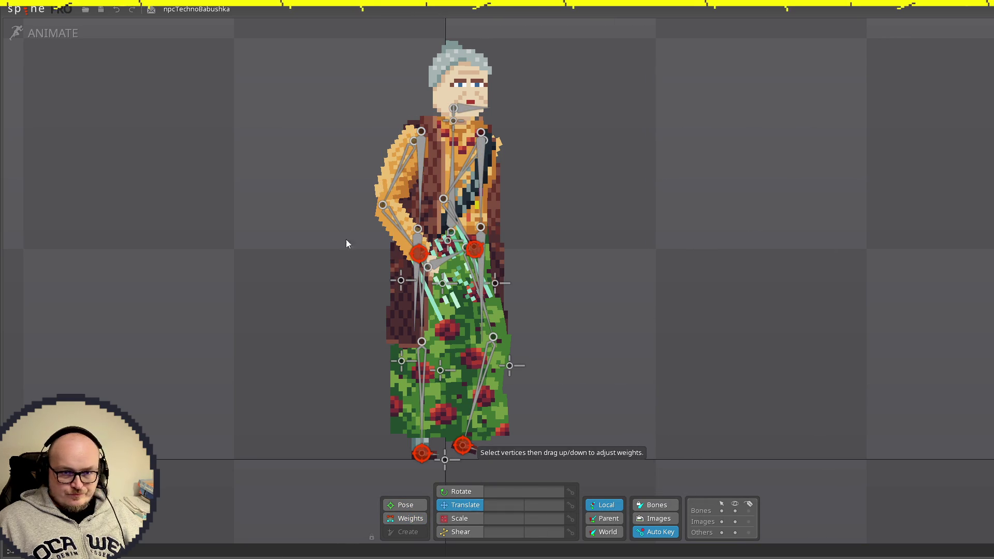
click(78, 37)
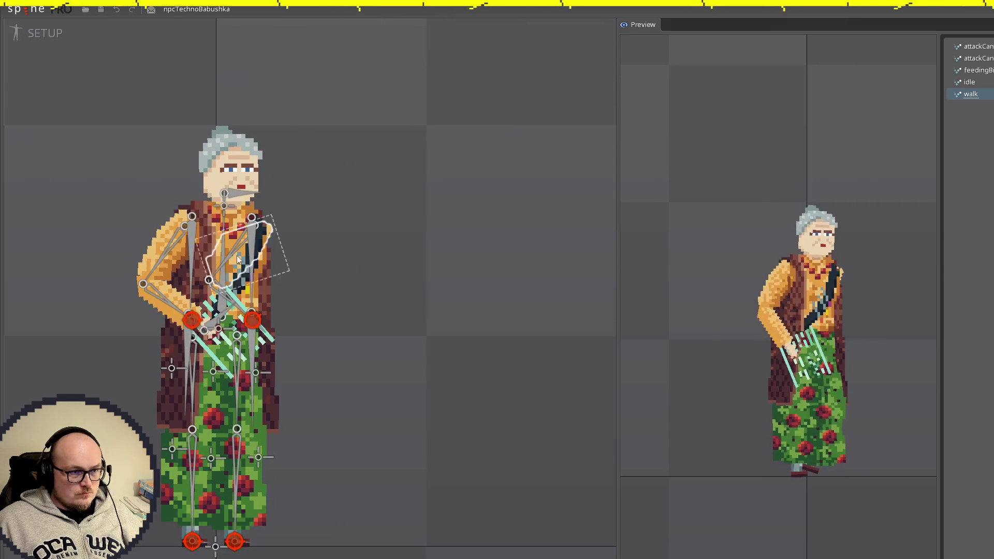
click(190, 258)
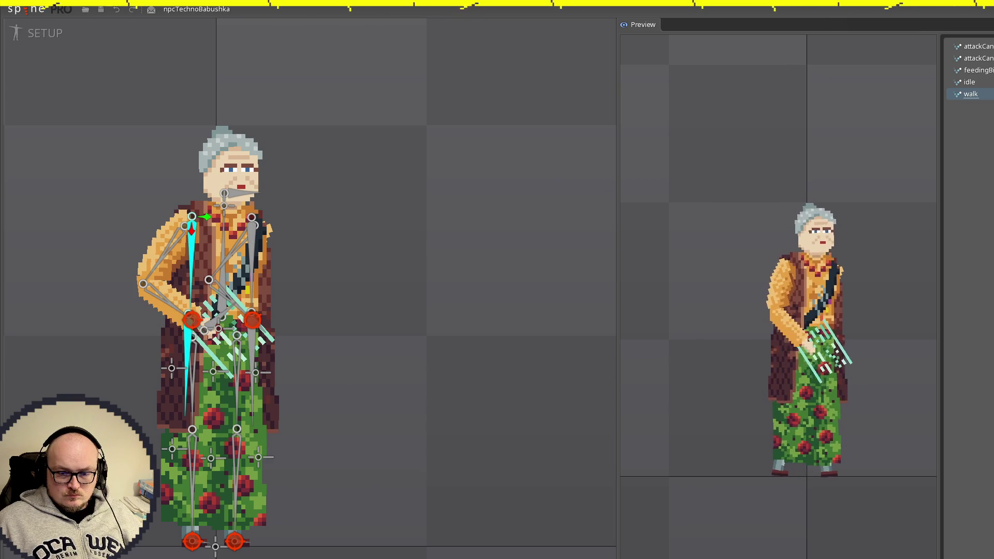
drag(453, 356, 456, 362)
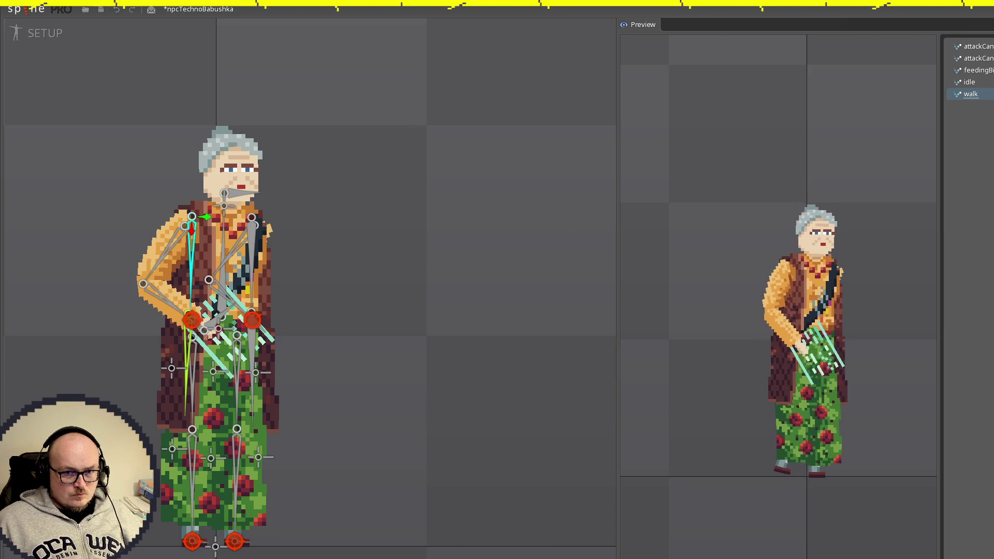
key(ctrl+s)
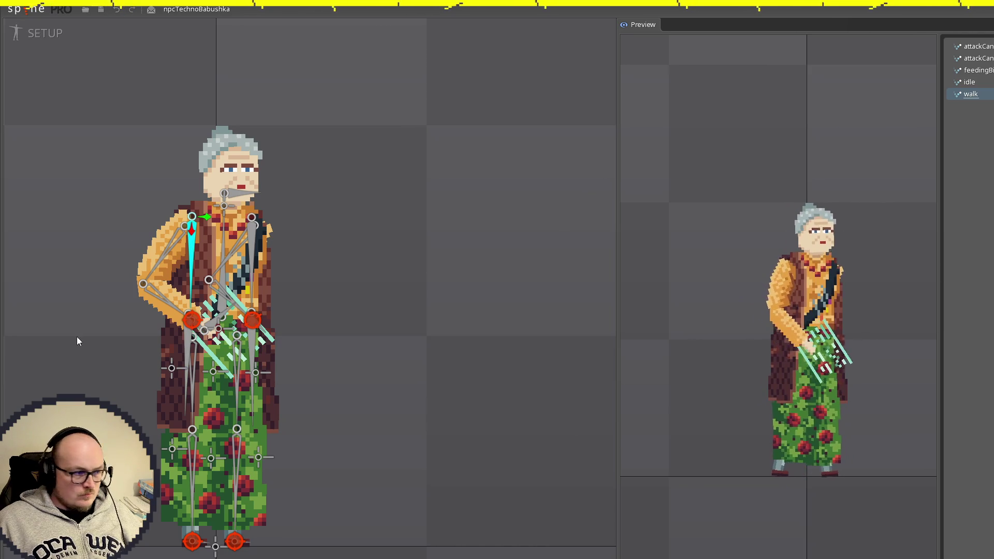
Step: After trial rotations of pledRight2 and pledRight, save and key pledRight's rotation at -179.773
click(46, 34)
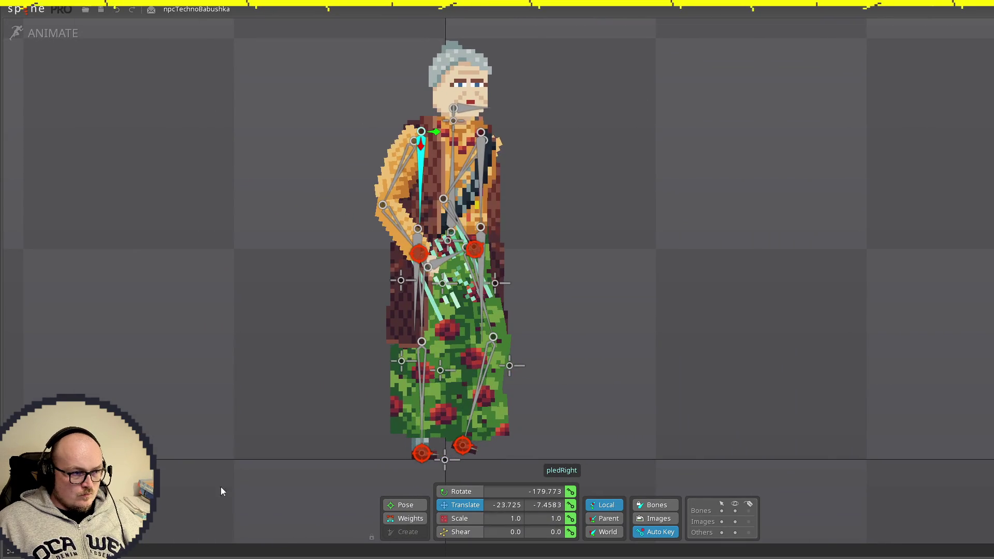
click(414, 310)
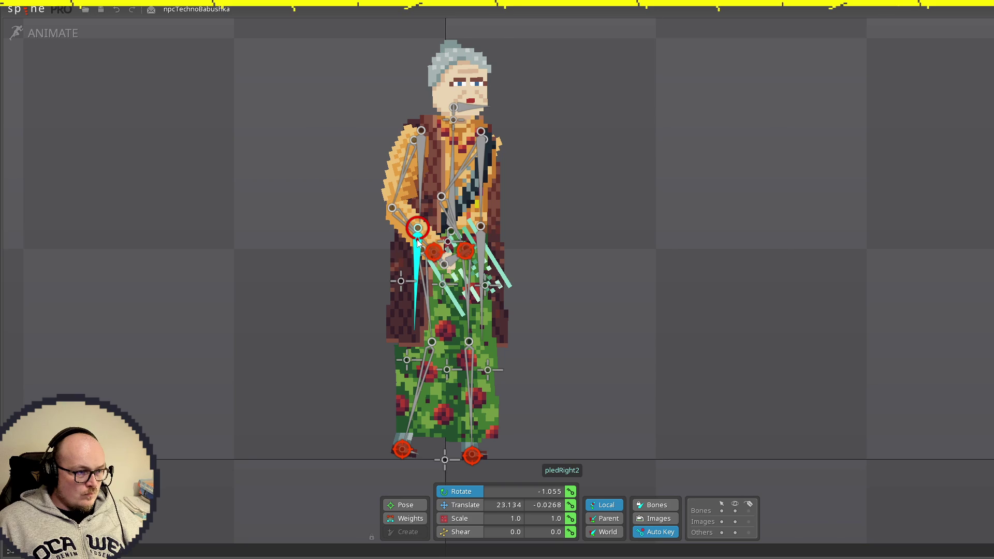
drag(417, 243, 408, 282)
click(421, 179)
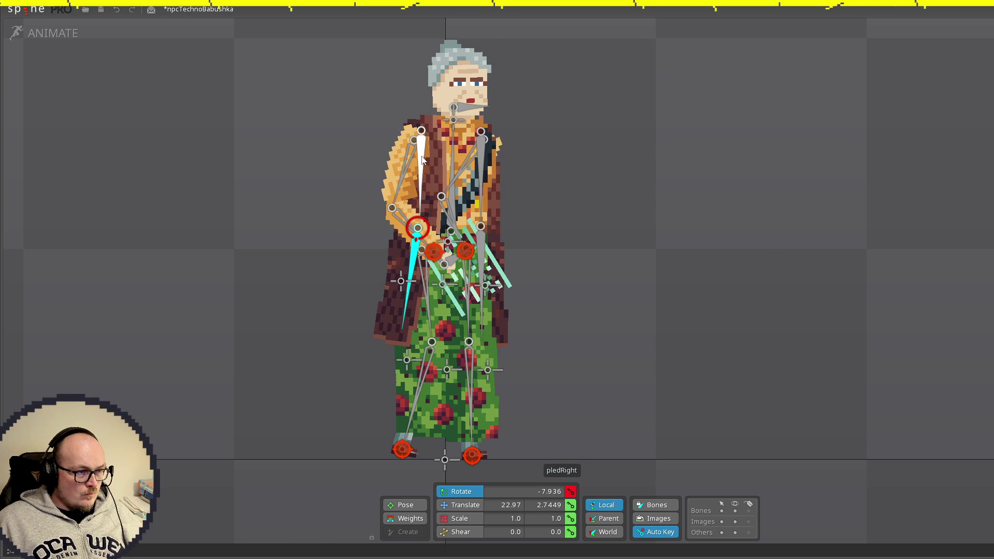
drag(423, 144, 423, 145)
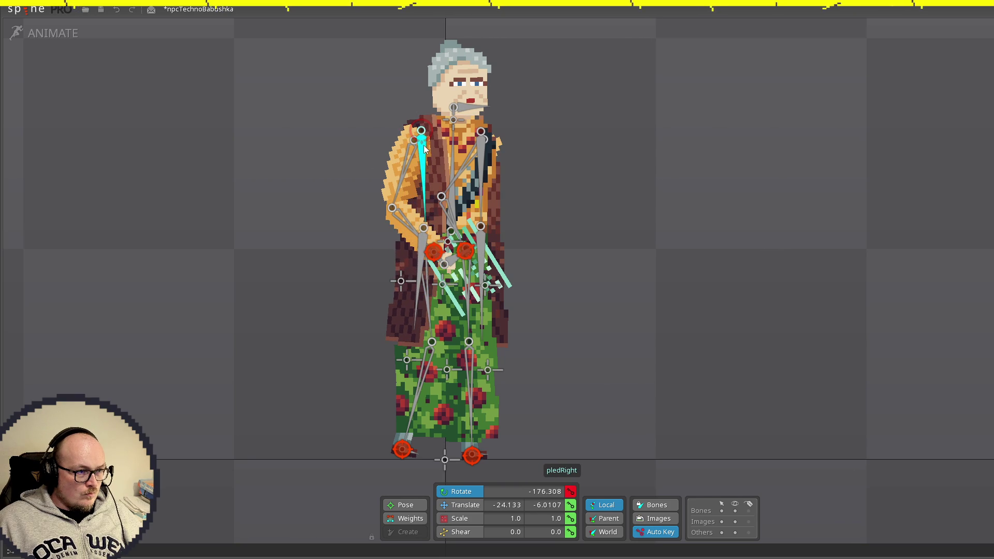
key(space)
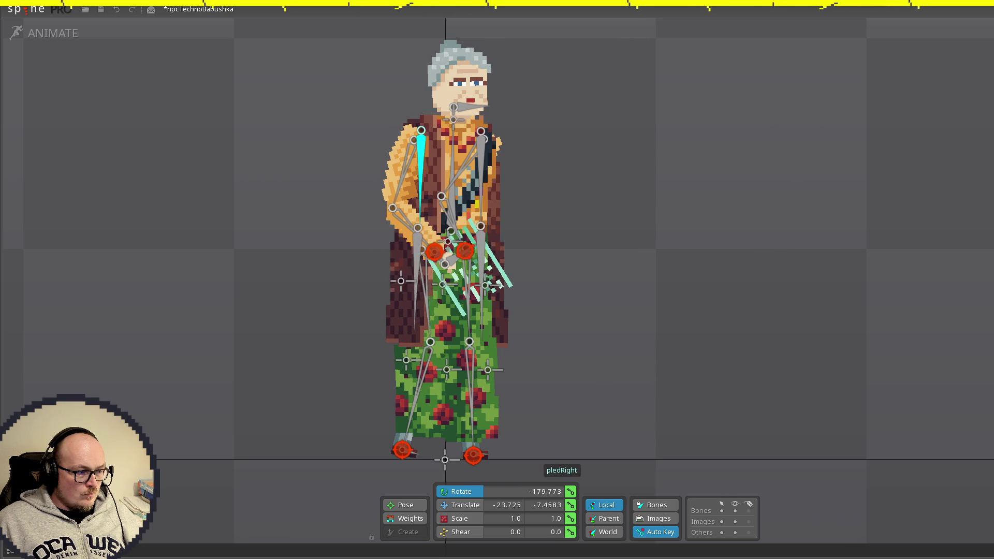
key(ctrl+s)
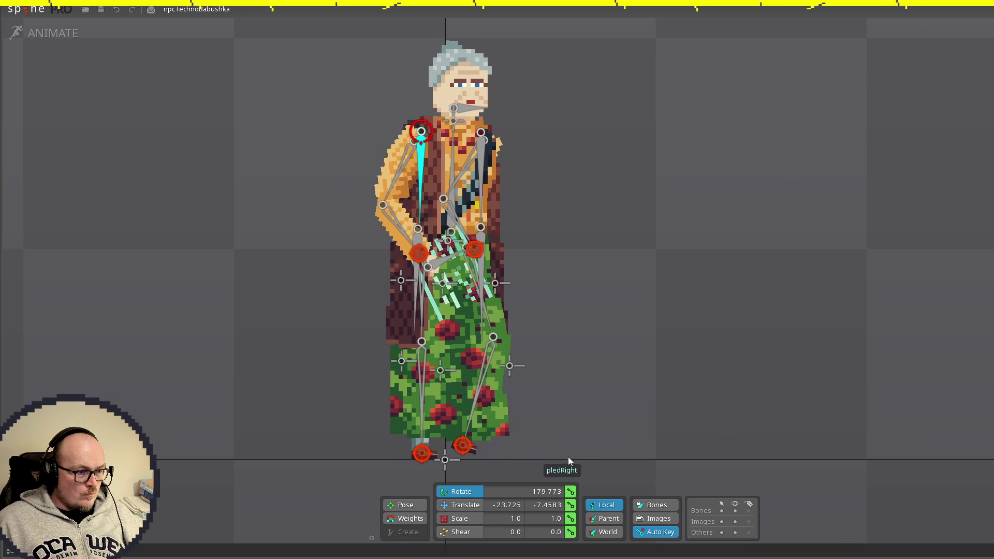
click(572, 494)
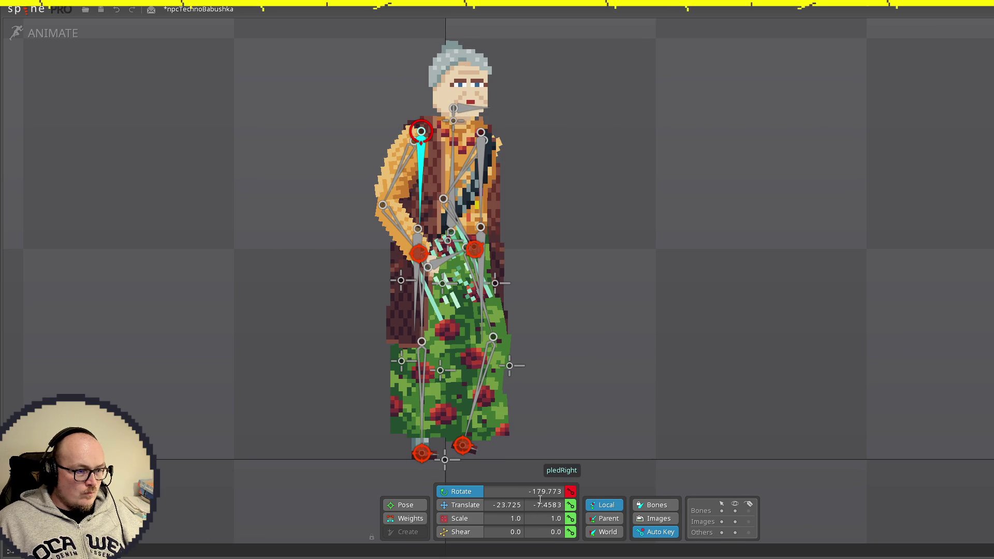
Step: Undo the pledRight rotation edit, restoring -179.773, then select pledRight2
click(435, 211)
scroll(446, 191, up, 5)
scroll(446, 191, down, 3)
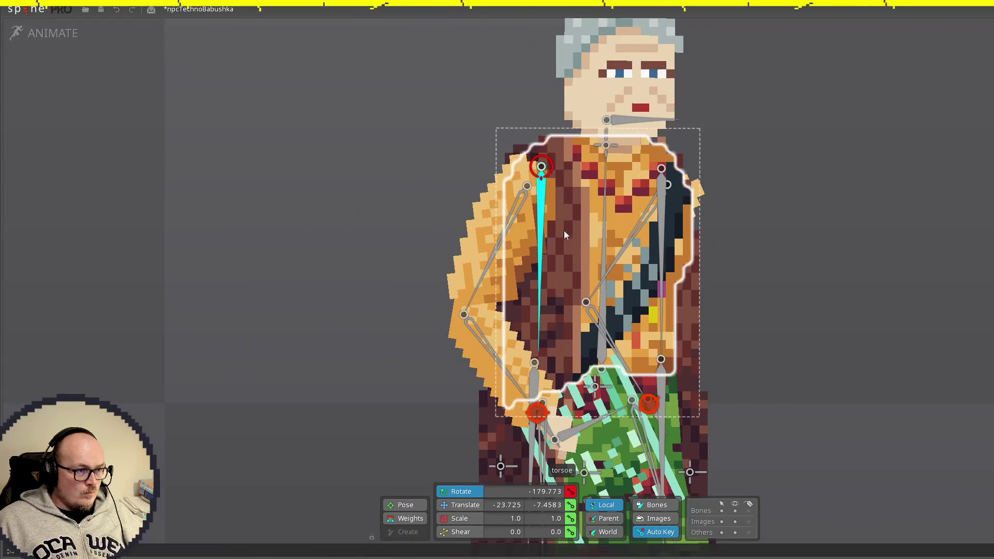
click(541, 179)
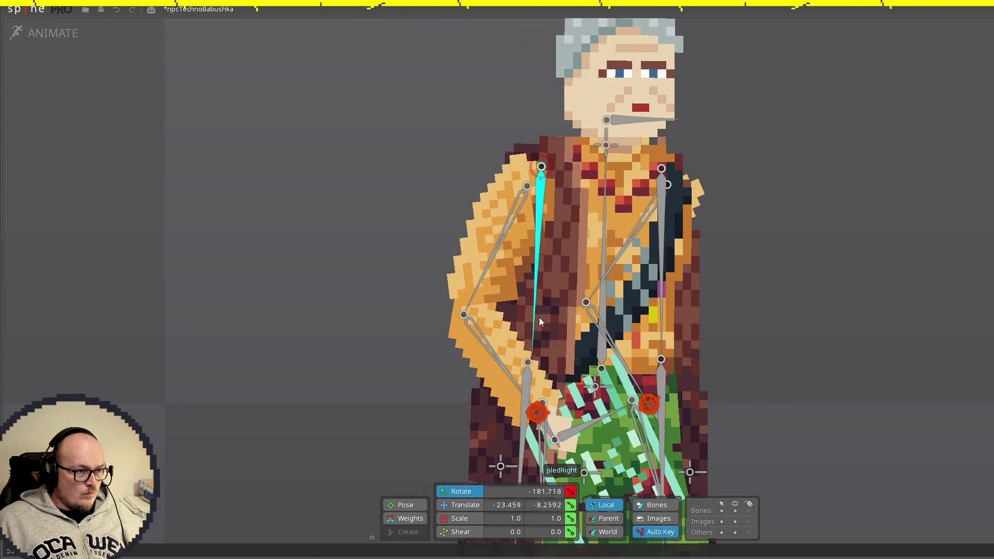
click(542, 496)
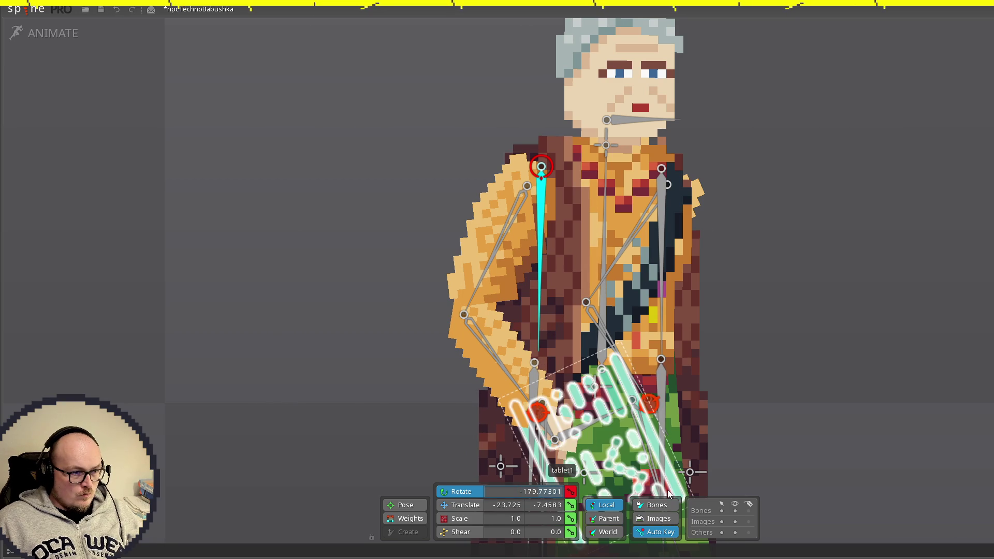
text(-179)
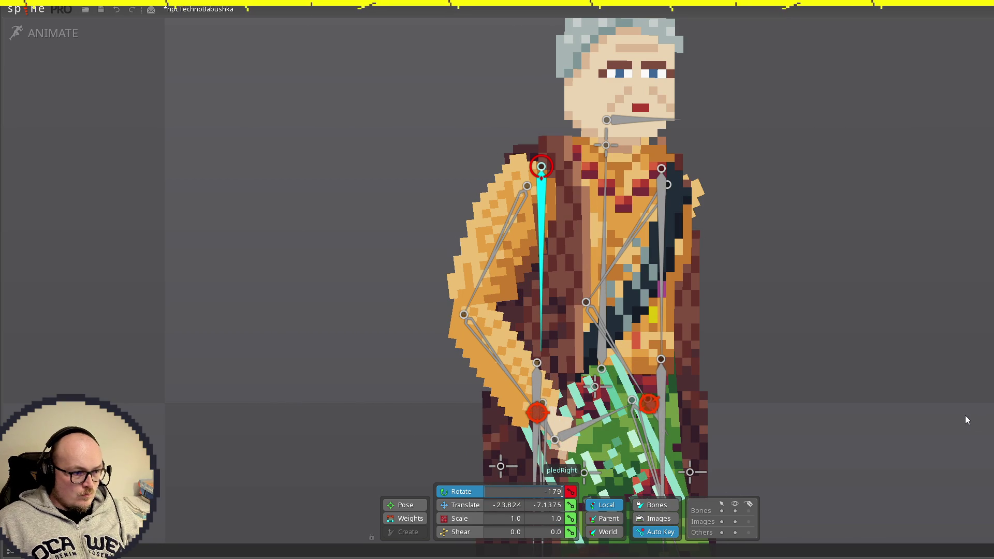
scroll(963, 416, down, 3)
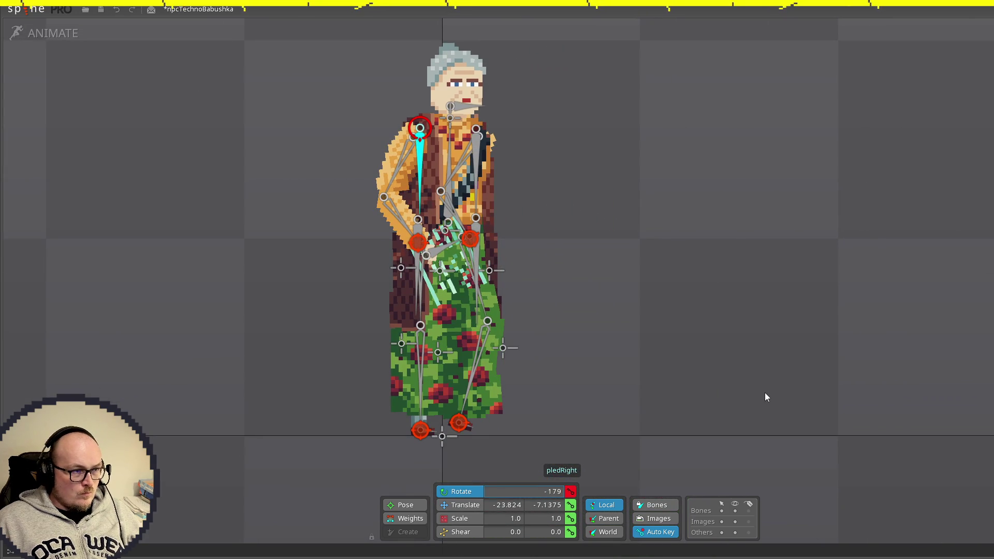
key(ctrl+z)
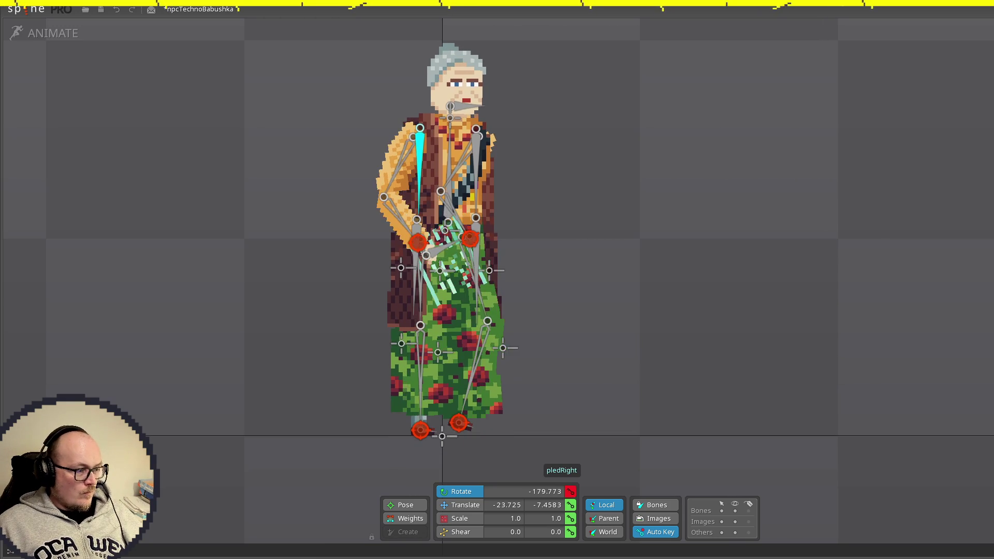
click(418, 264)
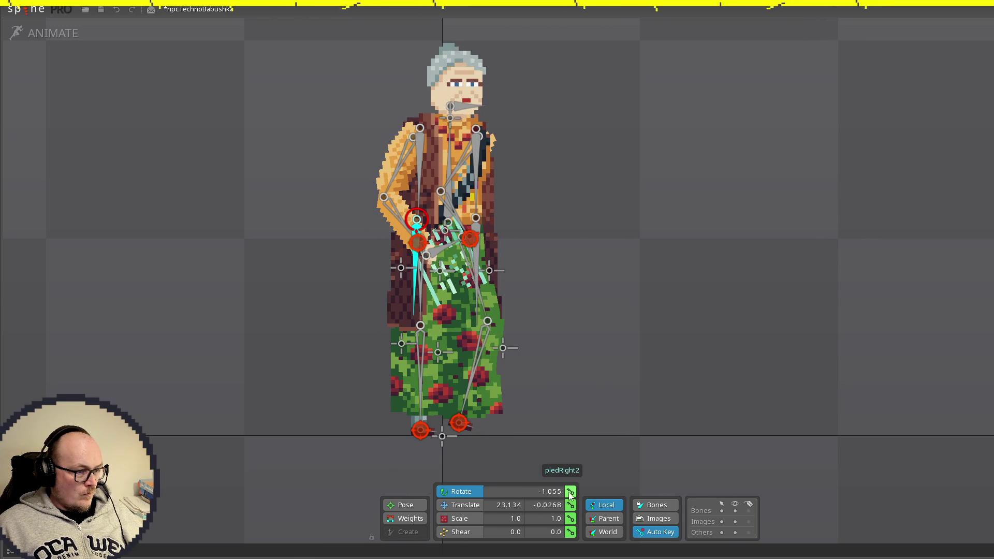
Step: Copy and paste the keys of both right shawl bones, pledRight and pledRight2
ctrl+click(420, 136)
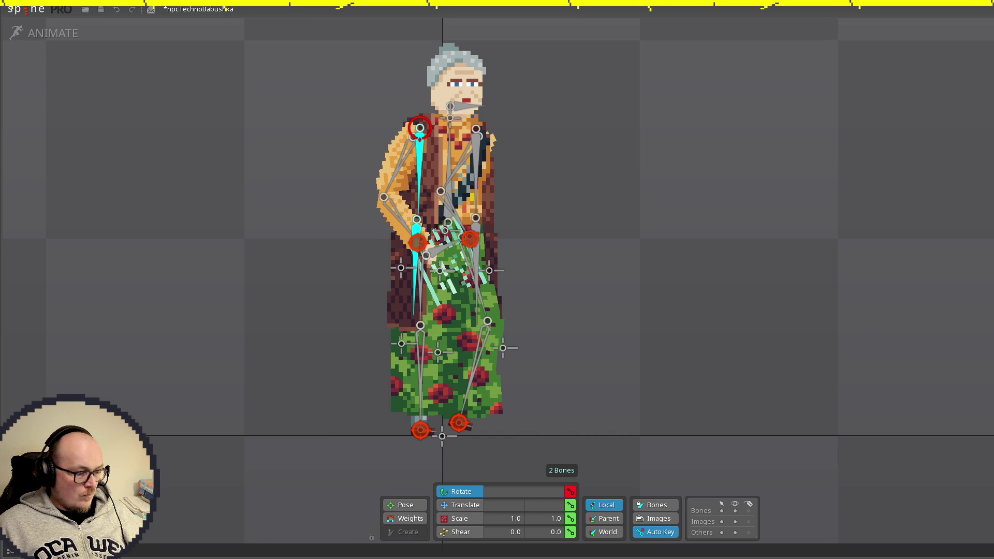
key(ctrl+c)
key(ctrl+v)
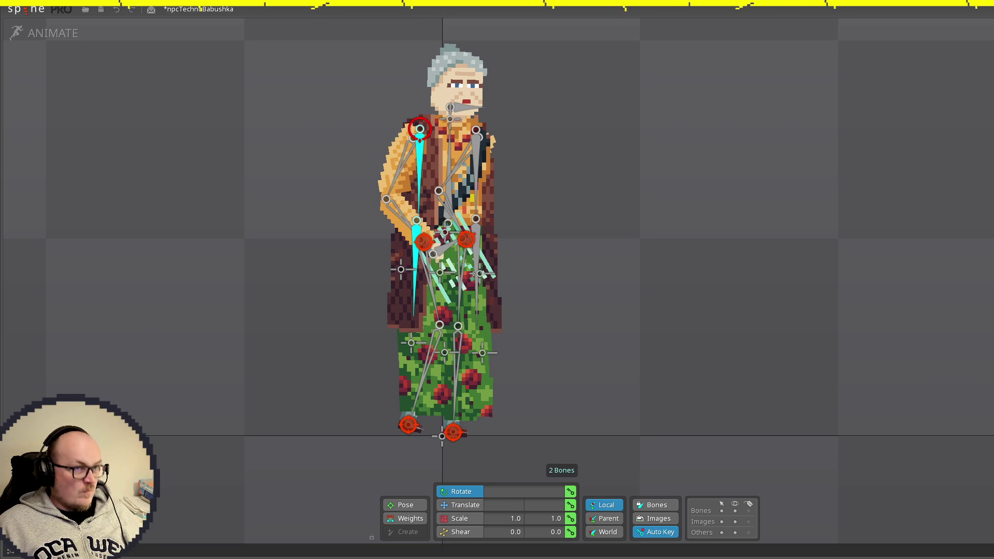
key(ctrl+v)
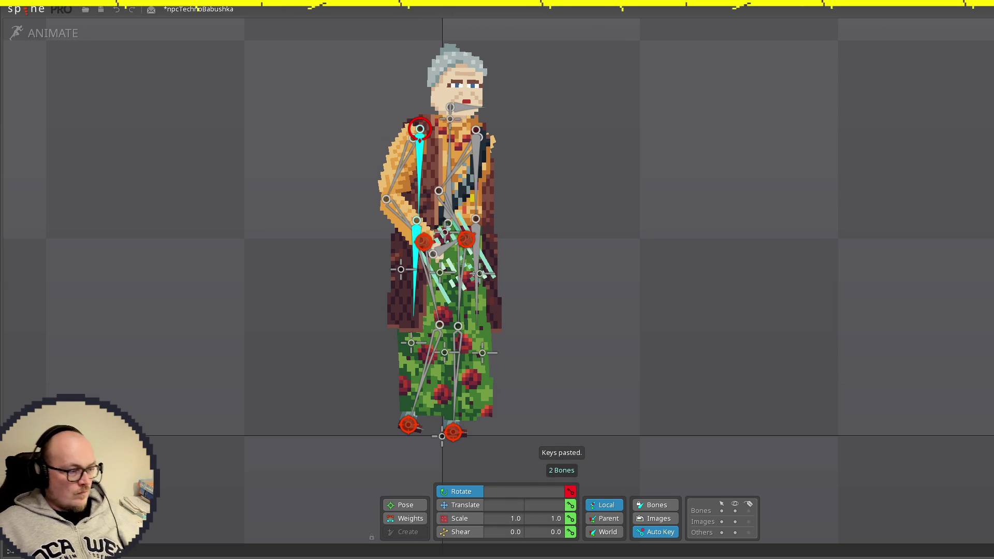
click(465, 82)
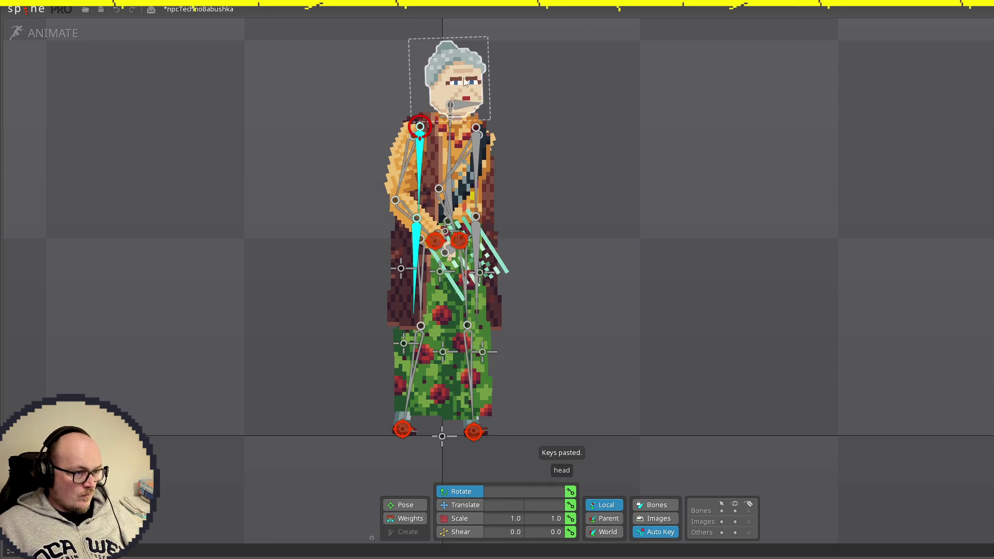
key(ctrl+z)
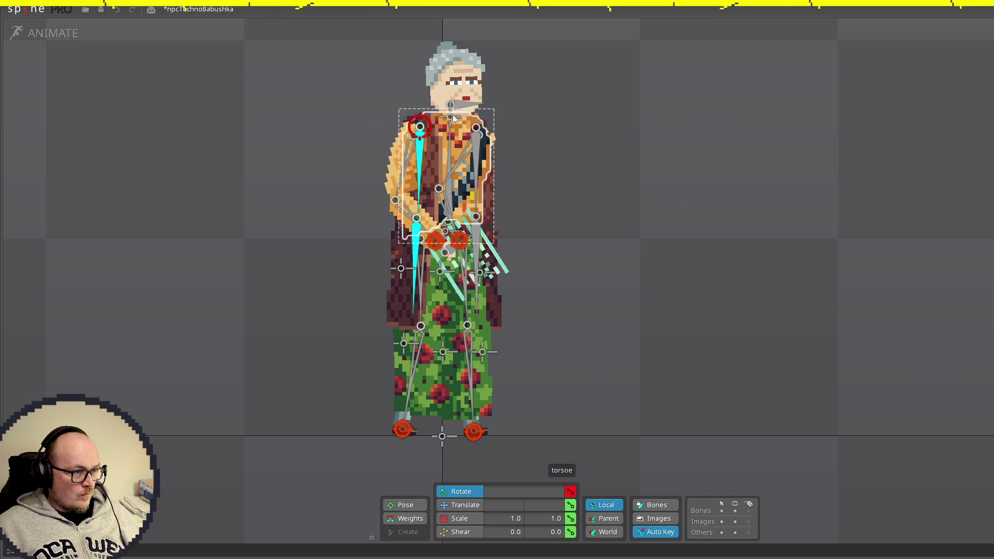
Step: Set pledRight2's rotation value to -2.0
click(623, 163)
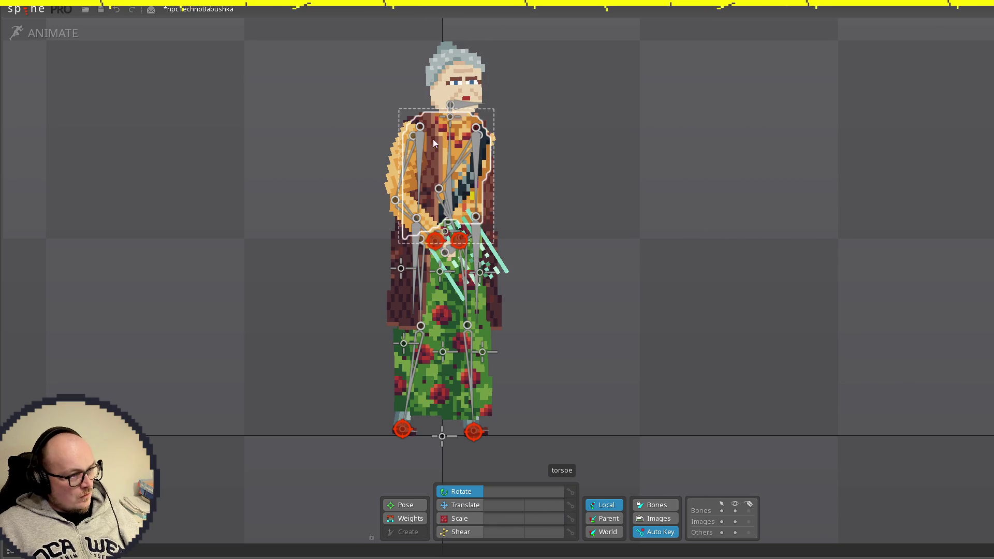
click(419, 141)
click(550, 492)
text(-179.)
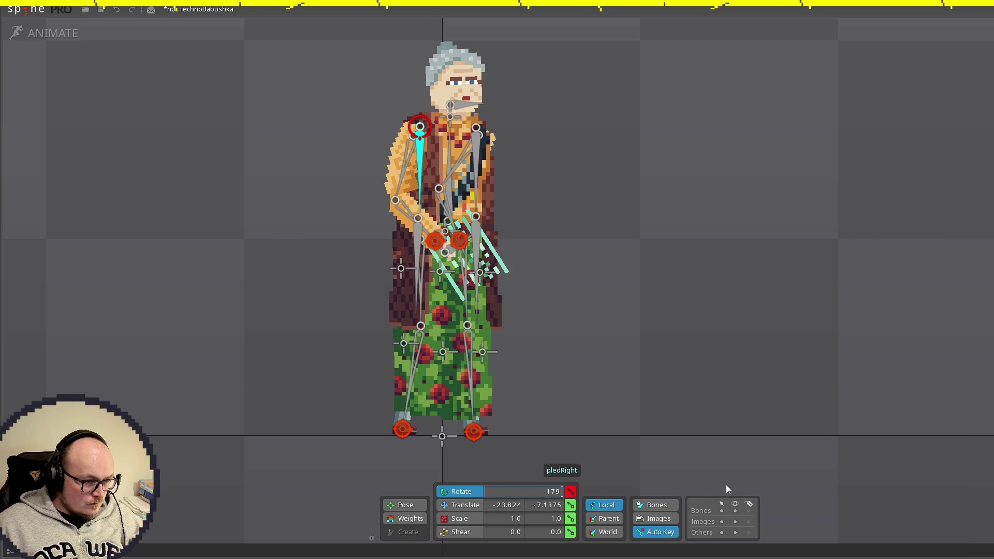
click(421, 241)
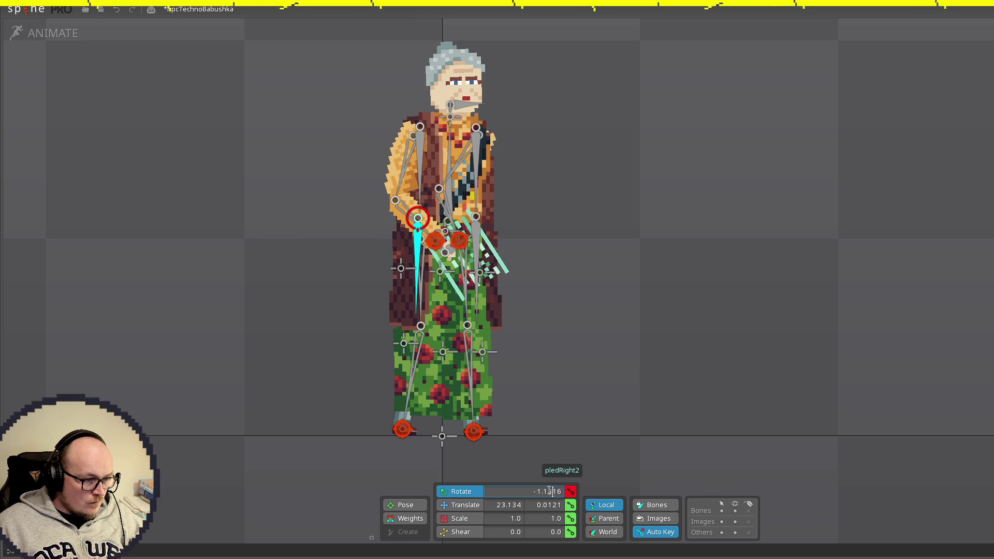
key(BackSpace)
key(BackSpace)
key(BackSpace)
key(Return)
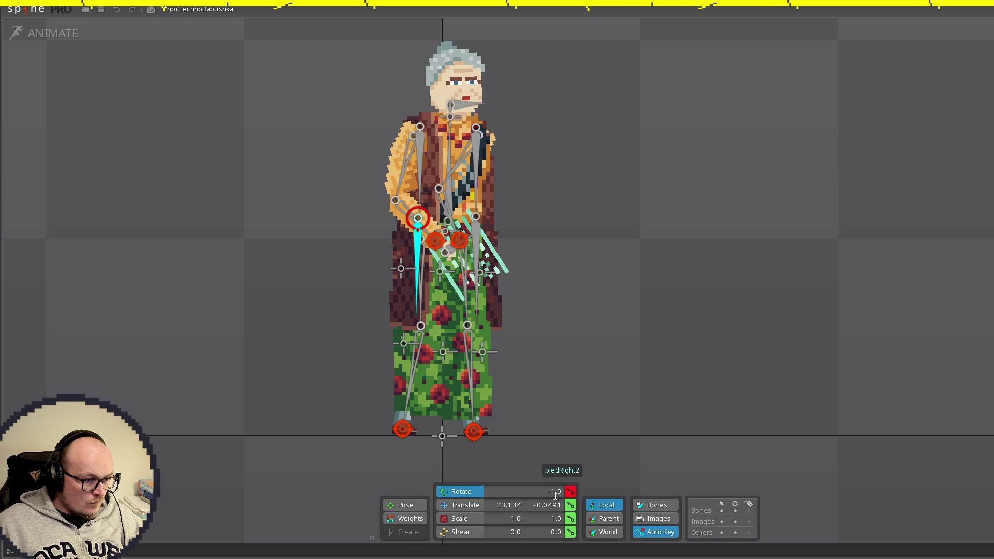
text(0)
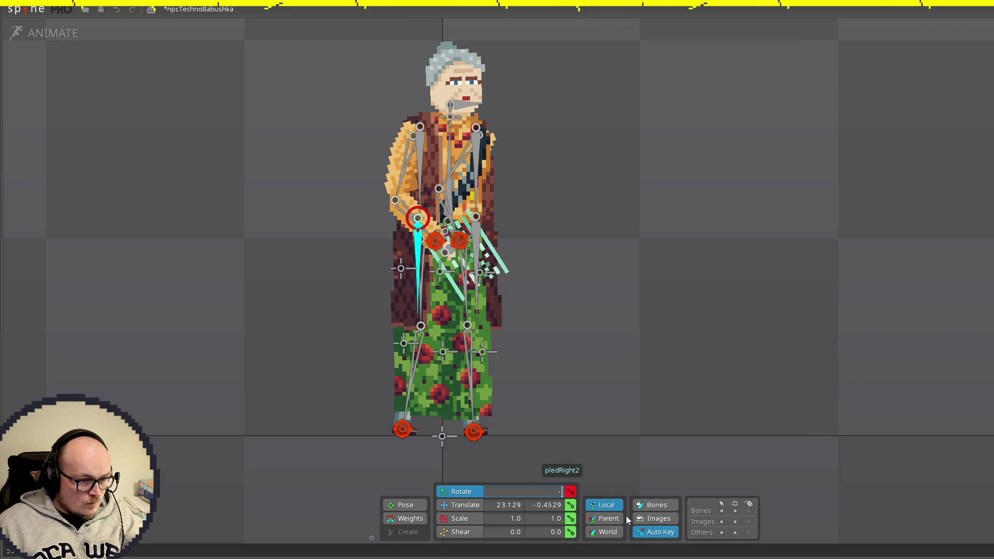
text(2)
key(Return)
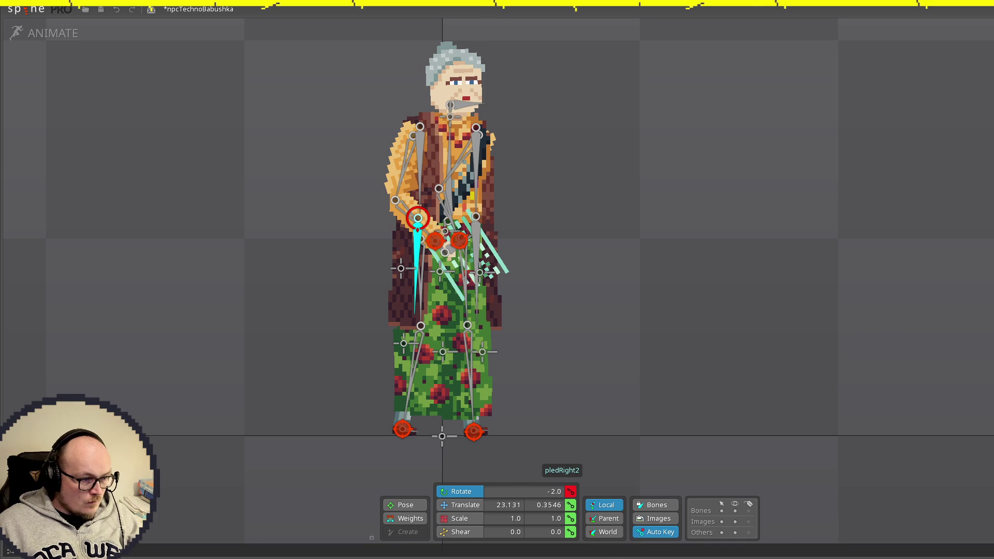
Step: Play the walk and rotate pledRight2 slightly left to -3.658
key(space)
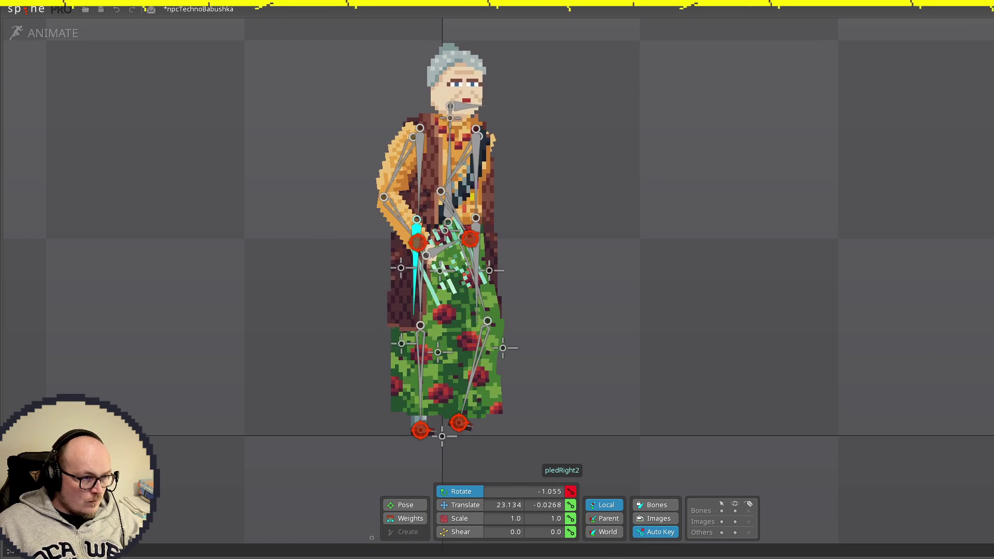
key(Up)
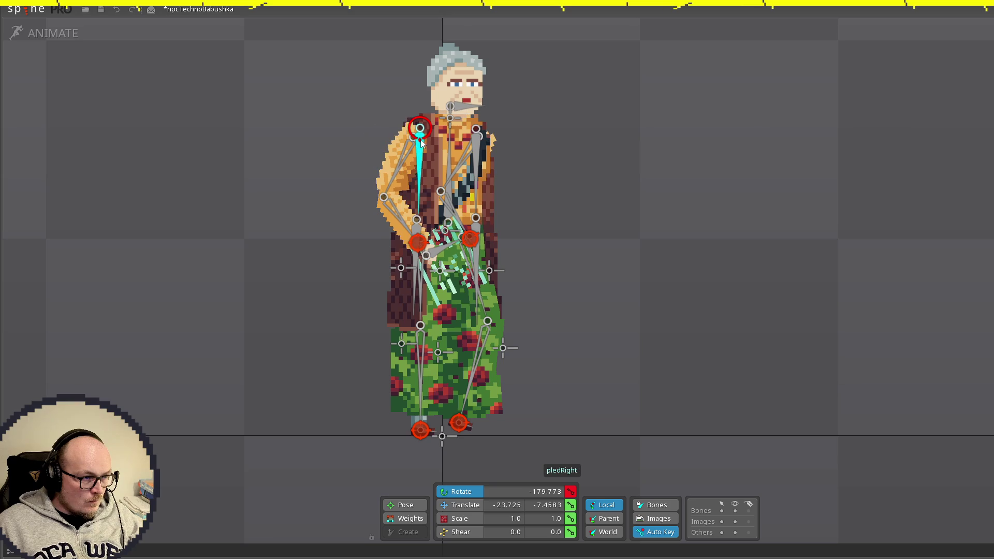
click(423, 230)
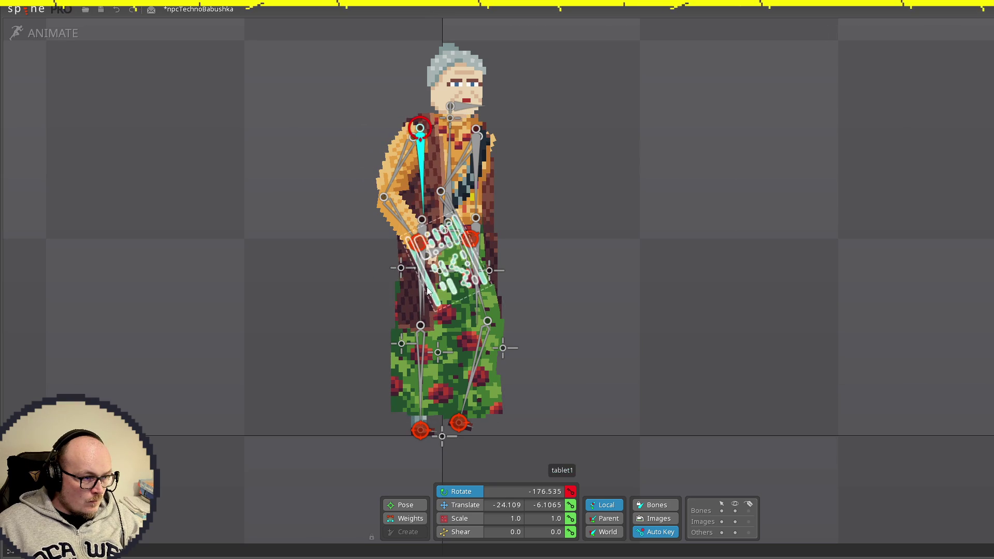
click(424, 230)
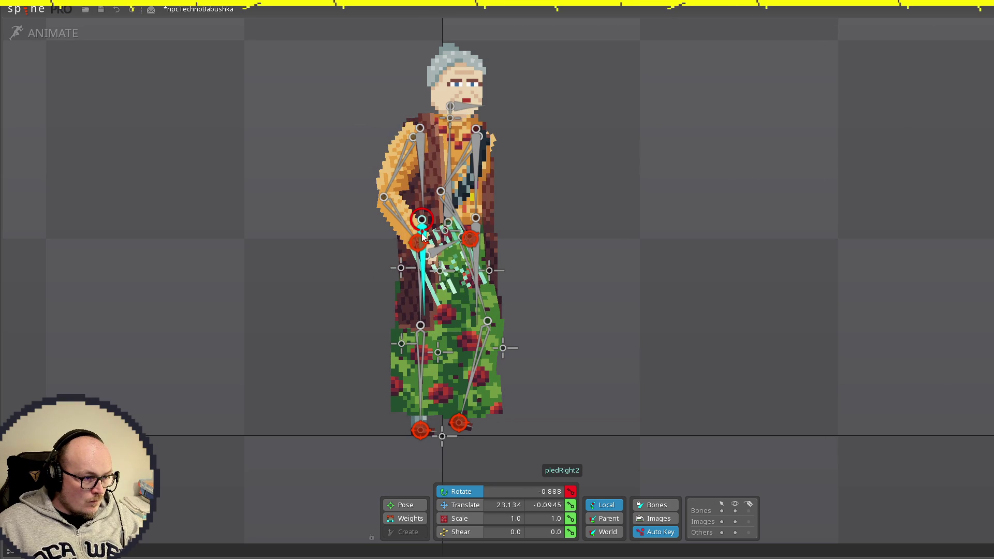
drag(424, 236, 421, 240)
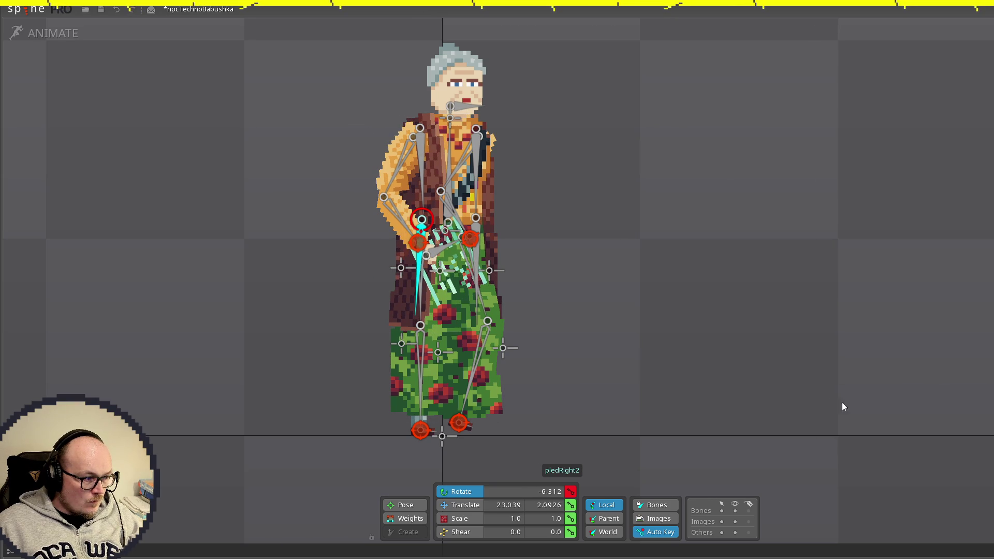
key(space)
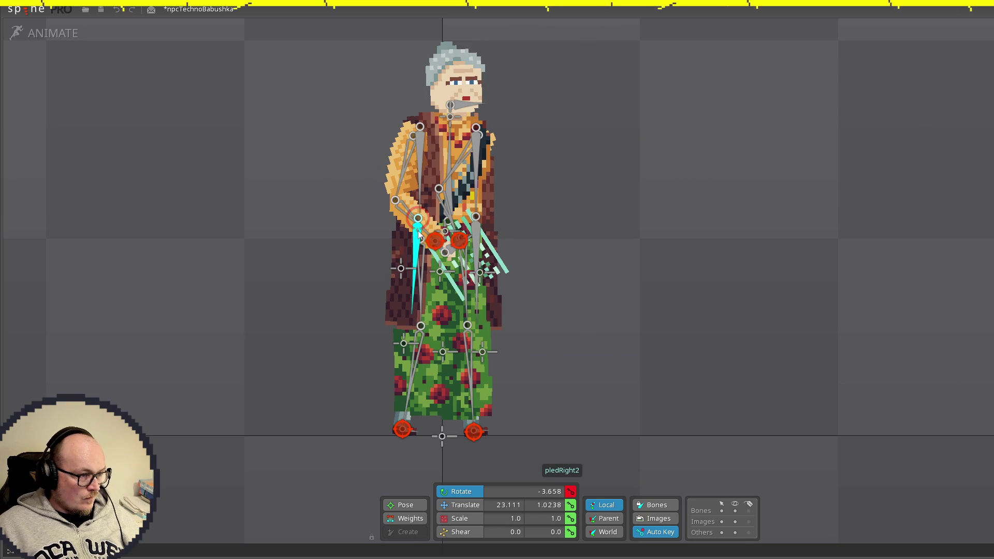
Step: Undo pledRight2's rotation change, then select pledLeft2 to check its -178.862 rotation
click(422, 141)
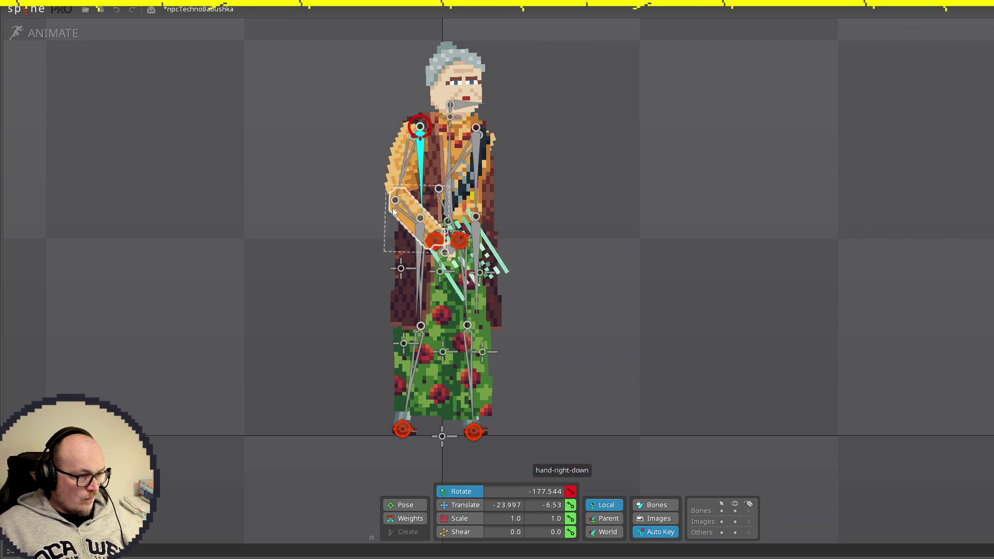
ctrl+click(421, 243)
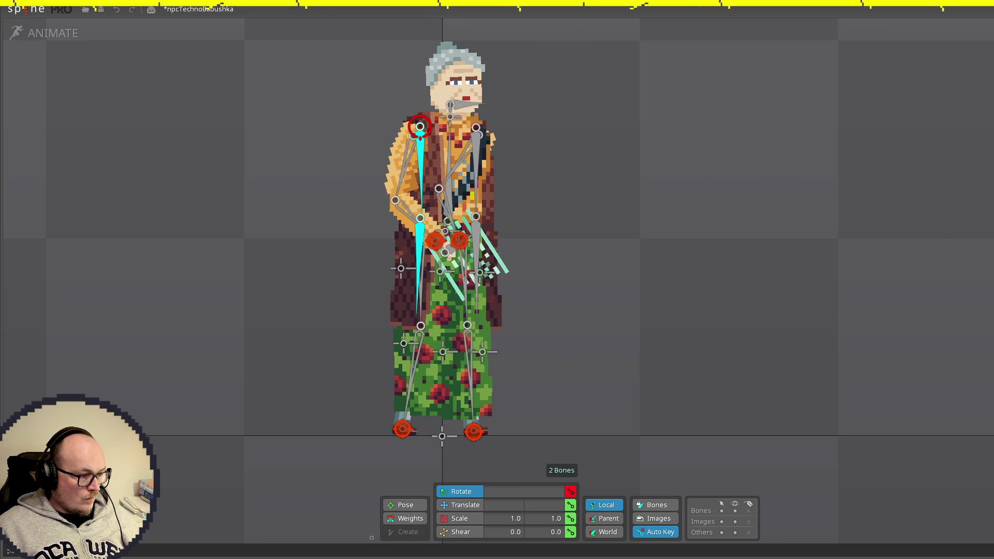
key(ctrl+z)
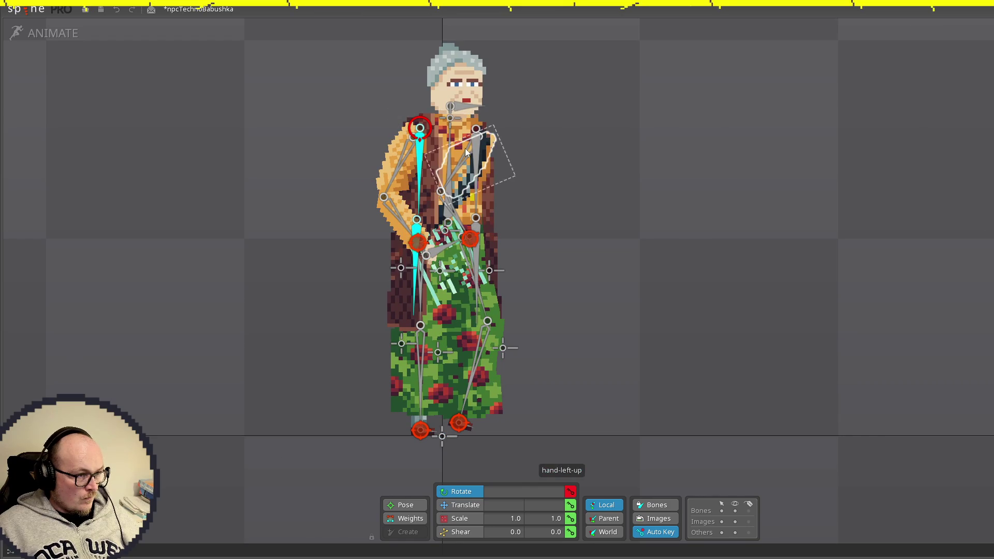
click(489, 226)
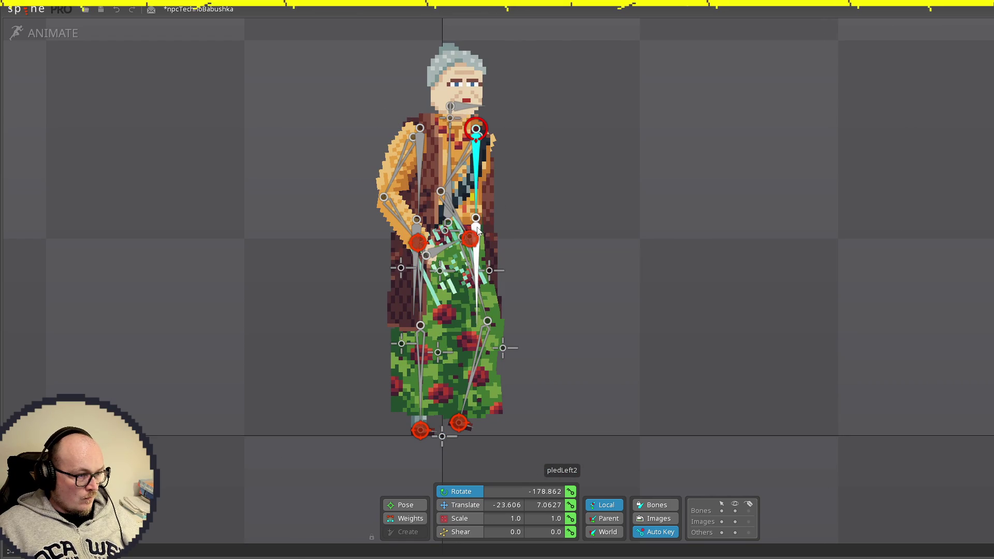
Step: Copy and paste the keys of the left shawl bones pledLeft2 and pledLeft
ctrl+click(475, 232)
scroll(492, 232, up, 3)
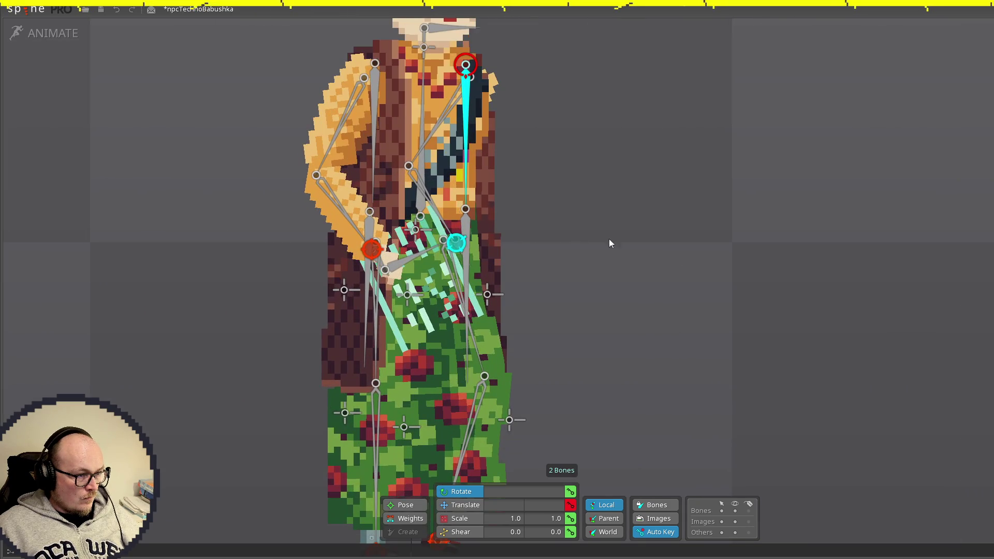
click(585, 223)
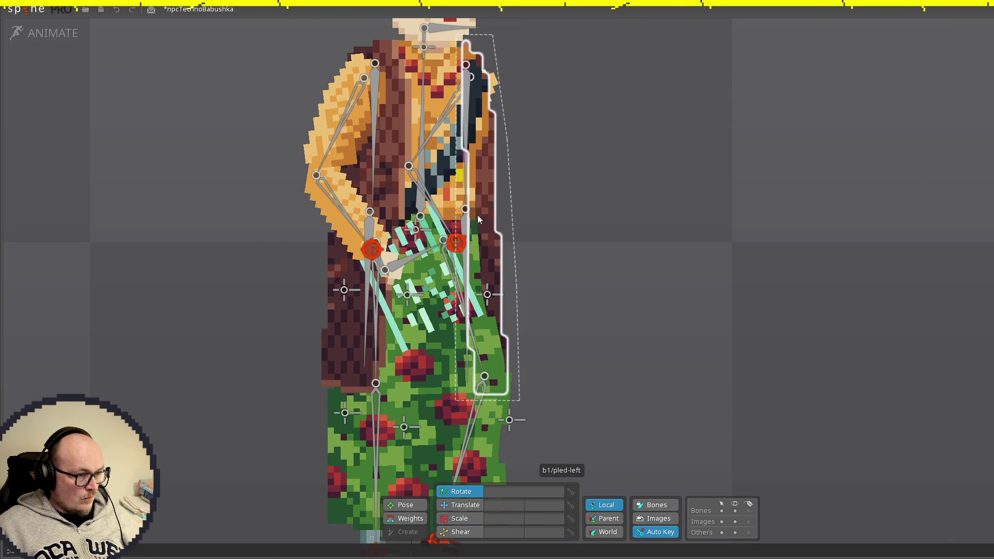
click(466, 226)
ctrl+click(466, 77)
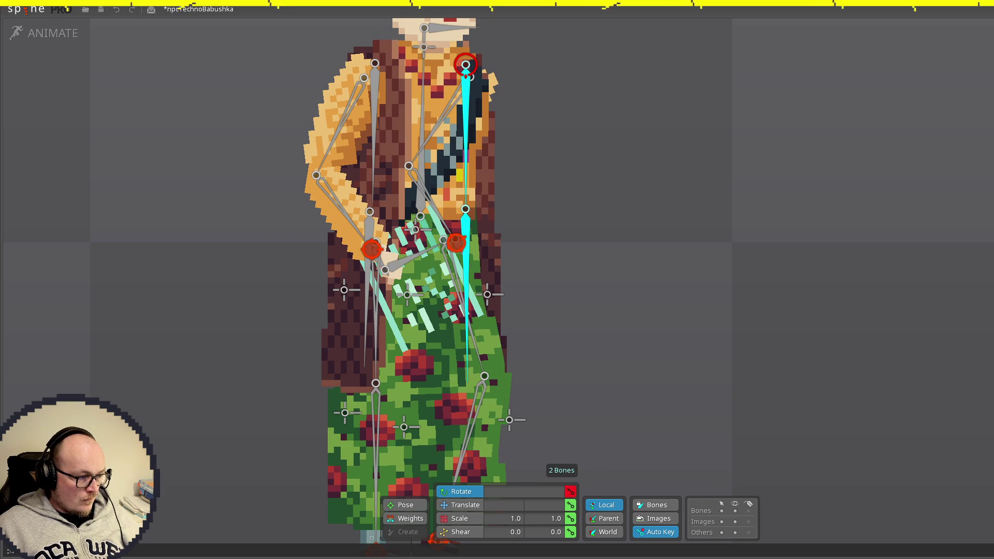
key(ctrl+c)
key(ctrl+v)
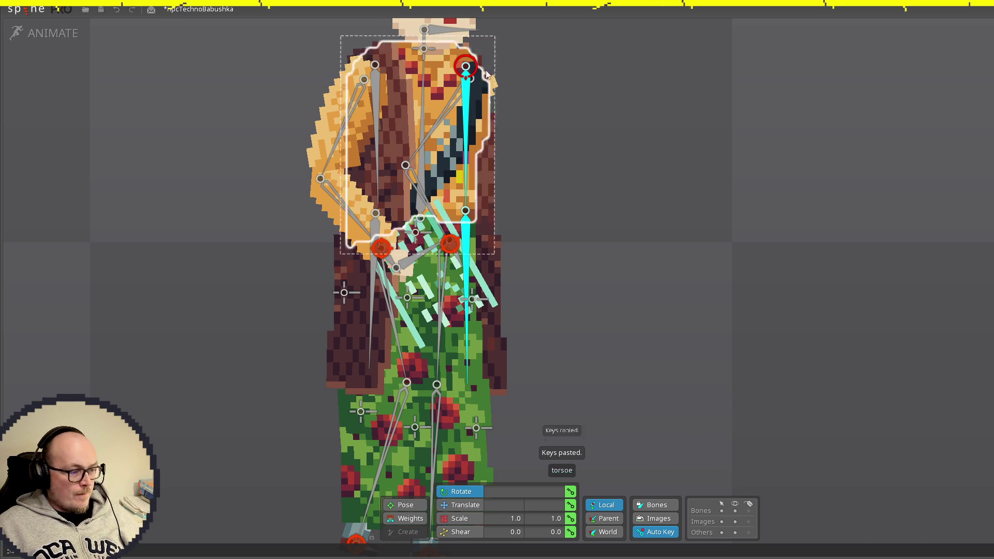
Step: Reposition and rotate pledLeft toward the shoulder, check the motion, and key the rotation
click(465, 100)
drag(466, 99, 467, 83)
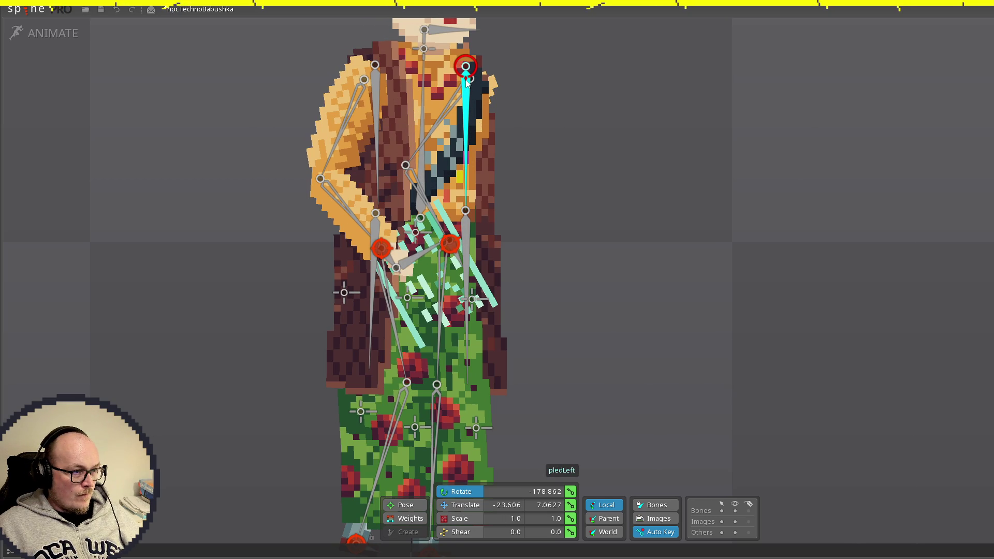
drag(467, 83, 467, 83)
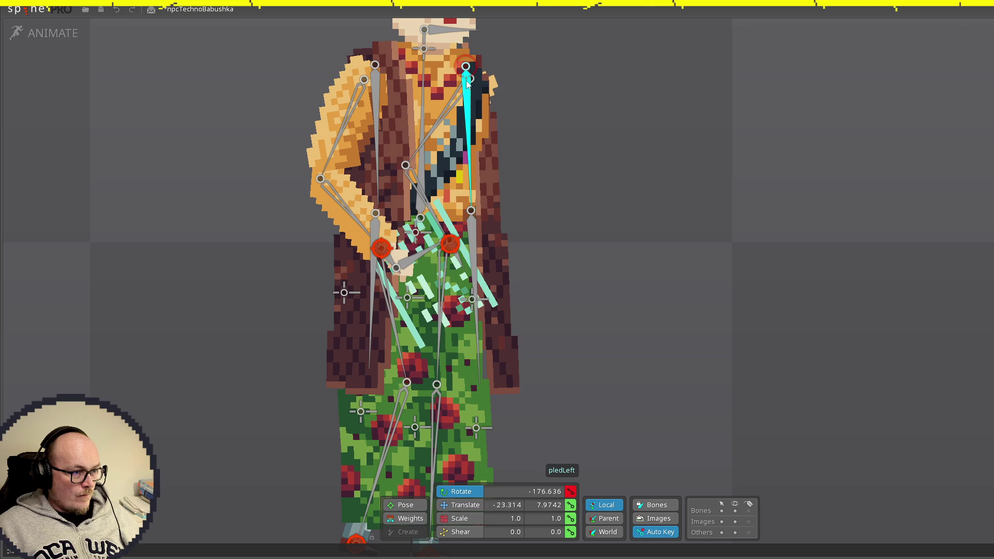
click(471, 235)
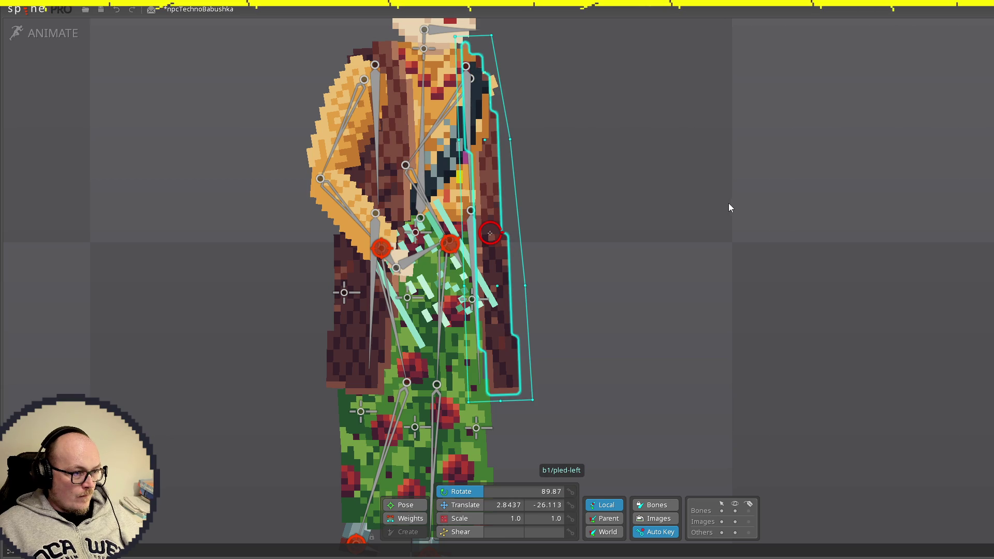
click(653, 193)
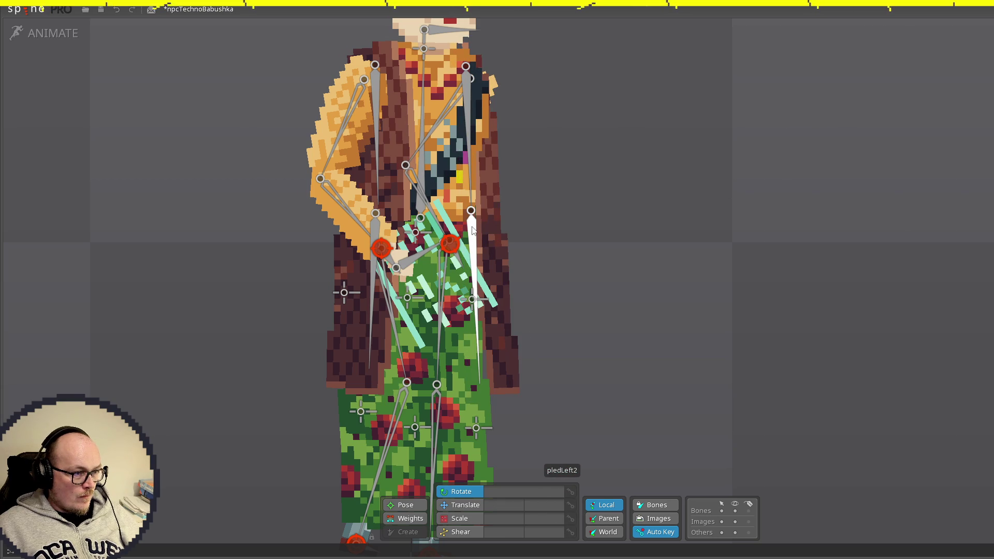
click(473, 231)
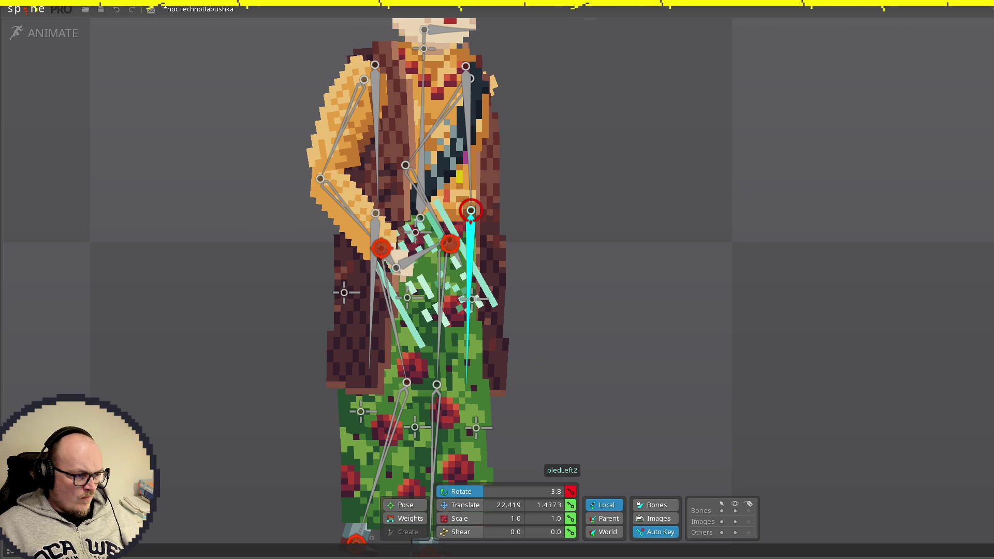
key(space)
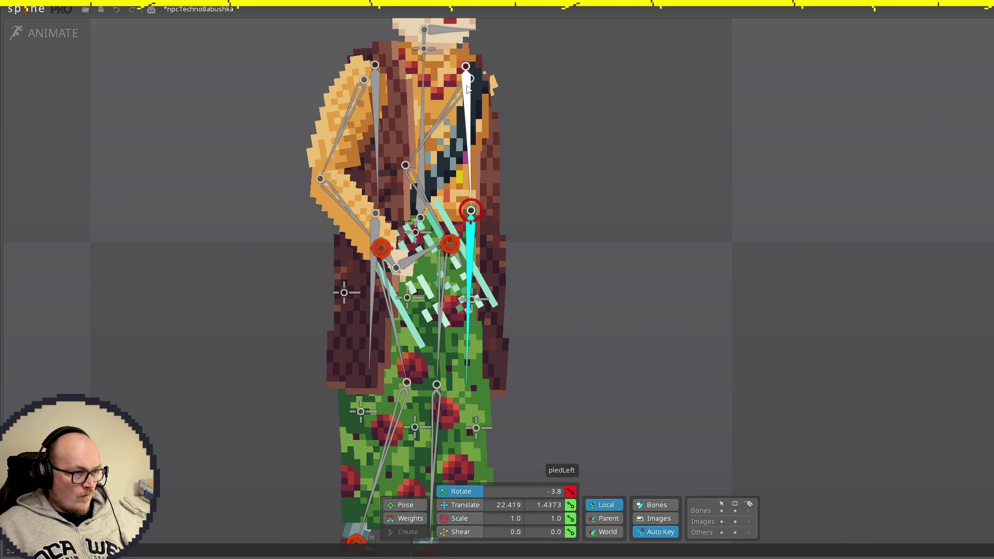
key(k)
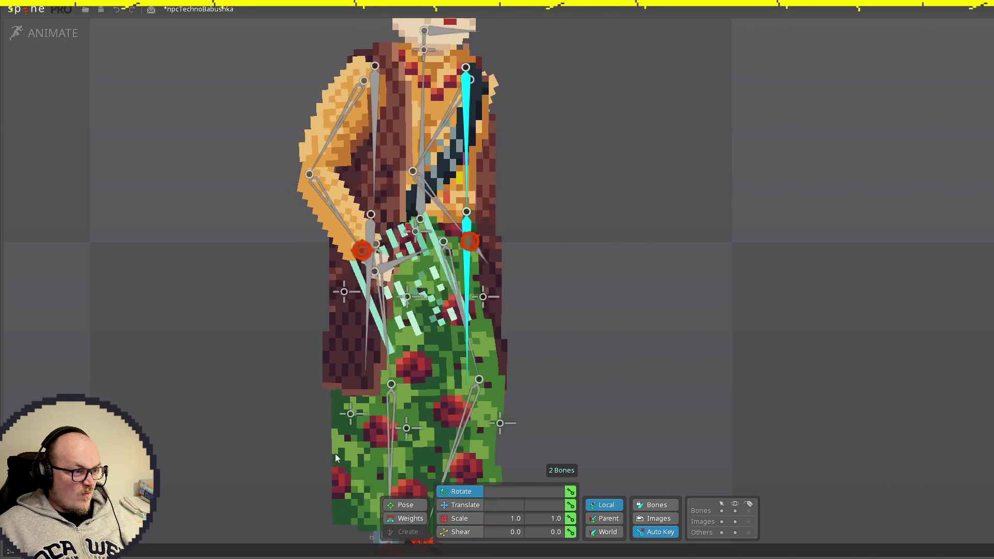
Step: Switch the preview from walk to the idle animation and return to Animate mode
click(71, 35)
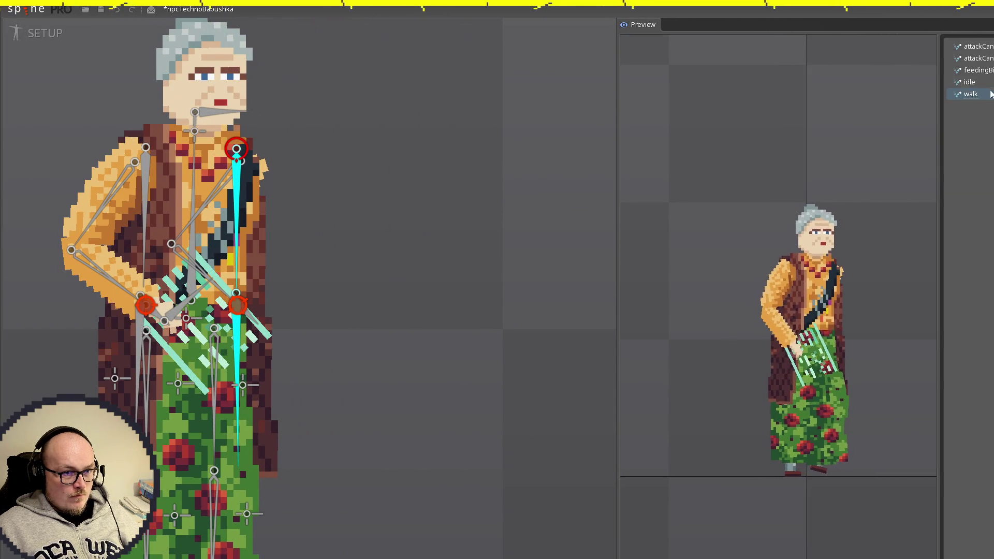
click(977, 83)
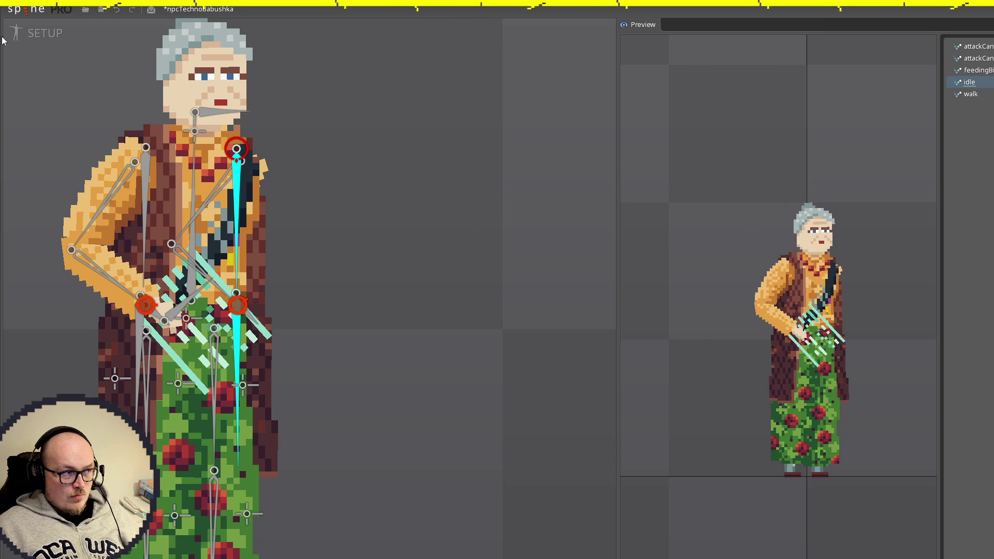
click(21, 34)
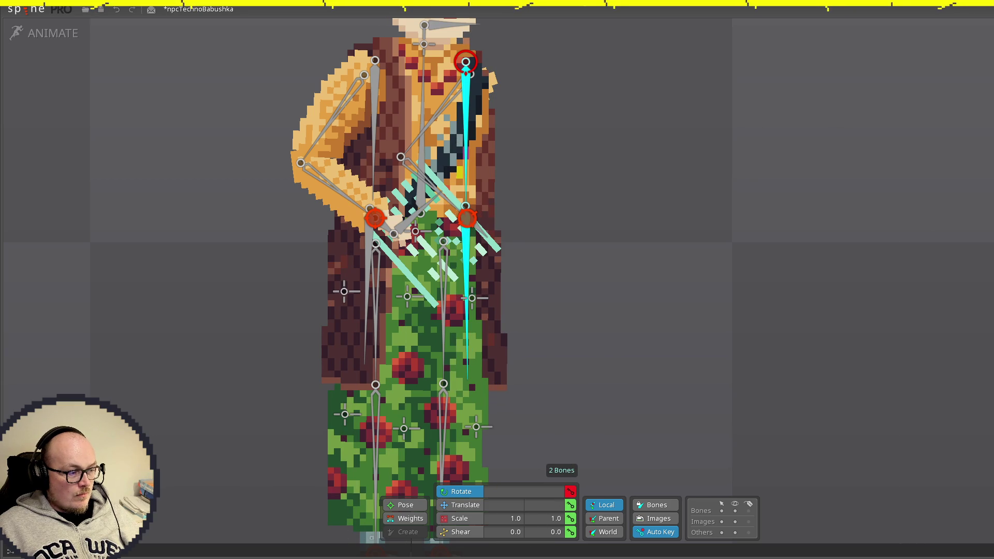
Step: Copy and paste the two left shawl bones' keys, then swing the upper bone leftward
key(ctrl+c)
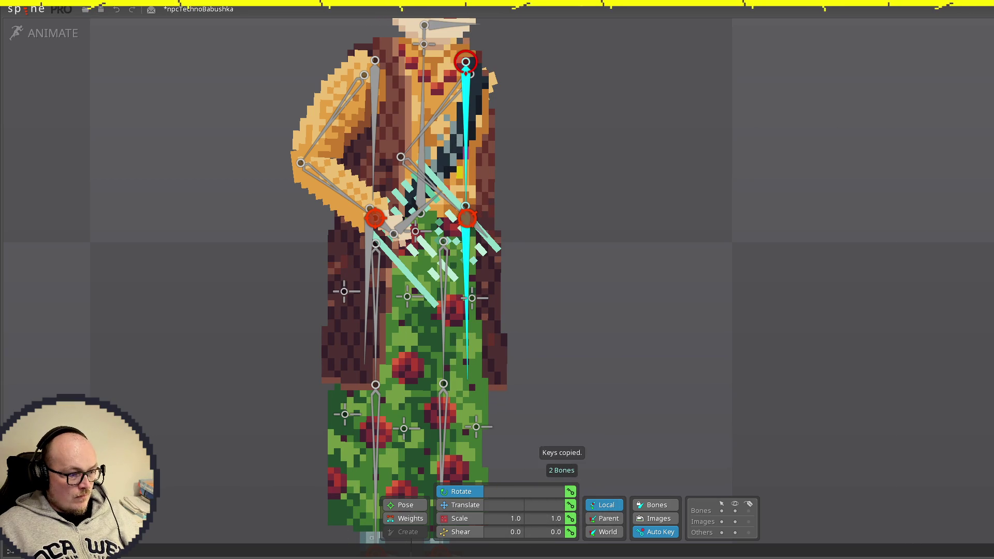
key(ctrl+v)
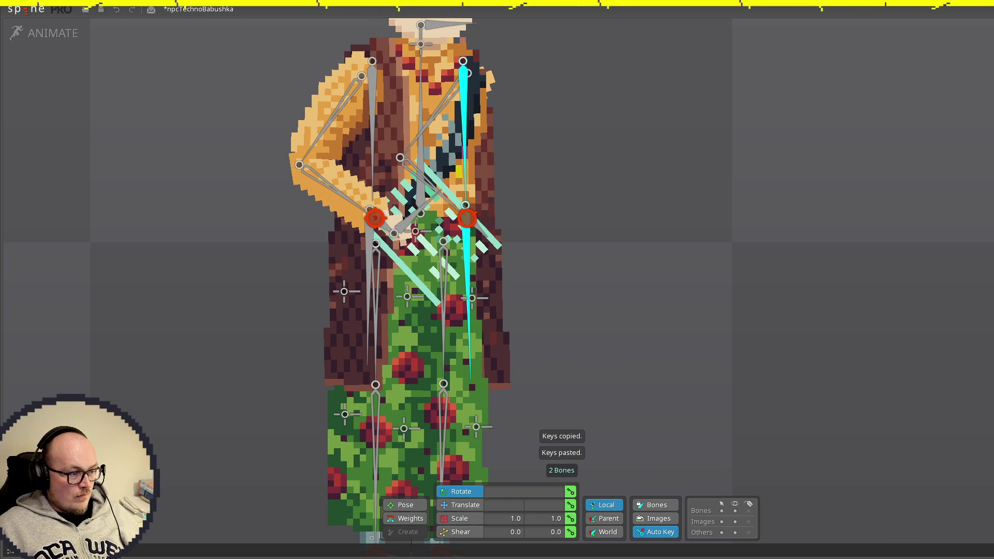
drag(464, 75, 466, 61)
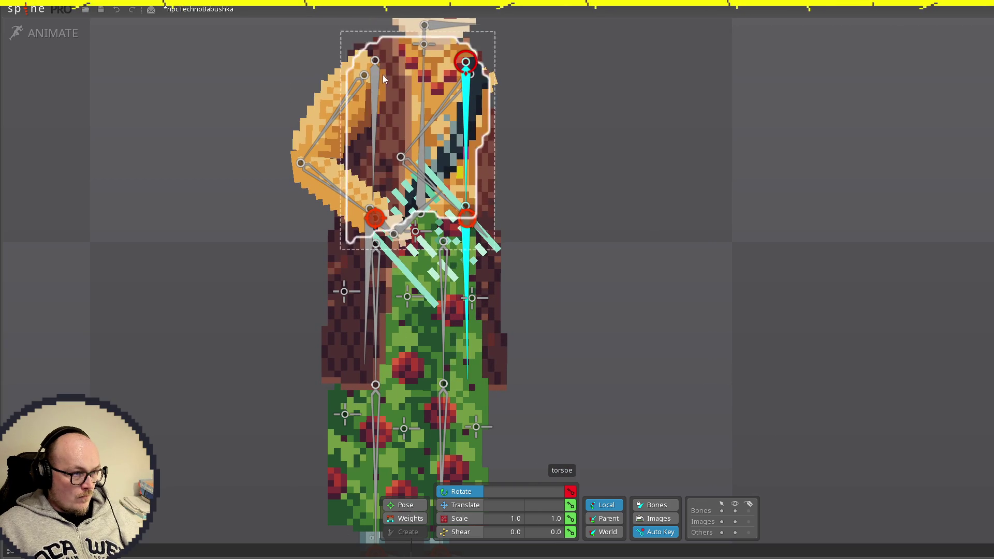
Step: Copy and paste keys on pledRight2 and its parent bone, then rotate both so the coat swings left
click(371, 237)
ctrl+click(377, 78)
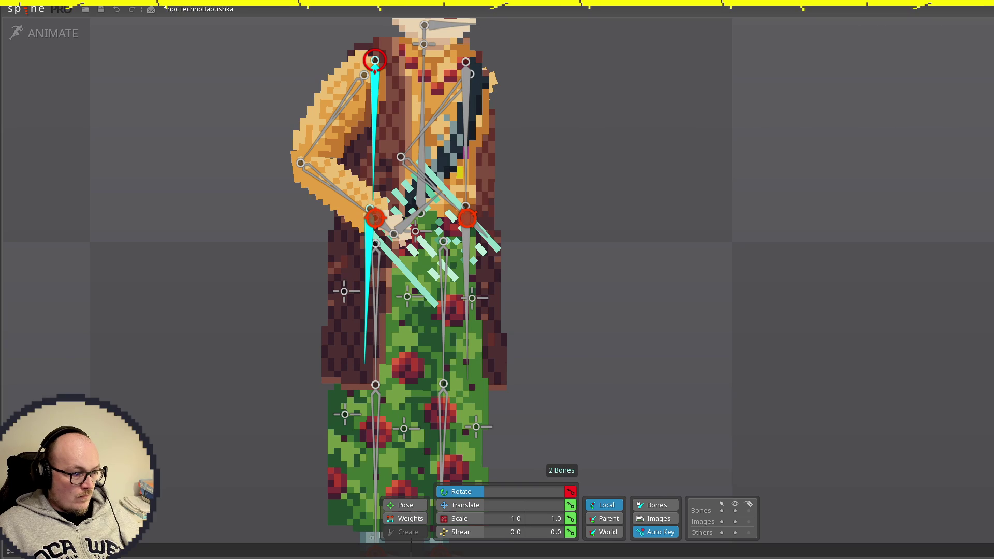
key(ctrl+c)
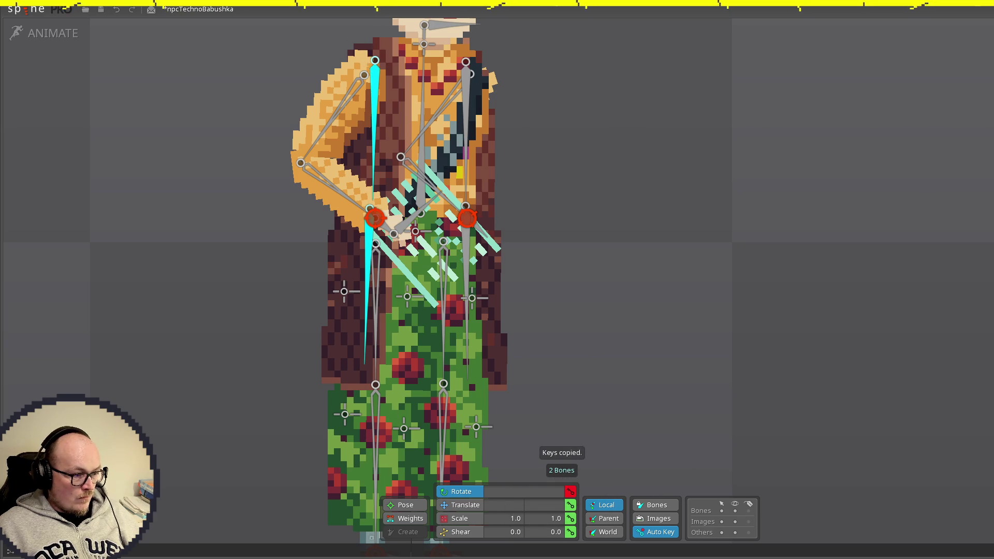
key(ctrl+v)
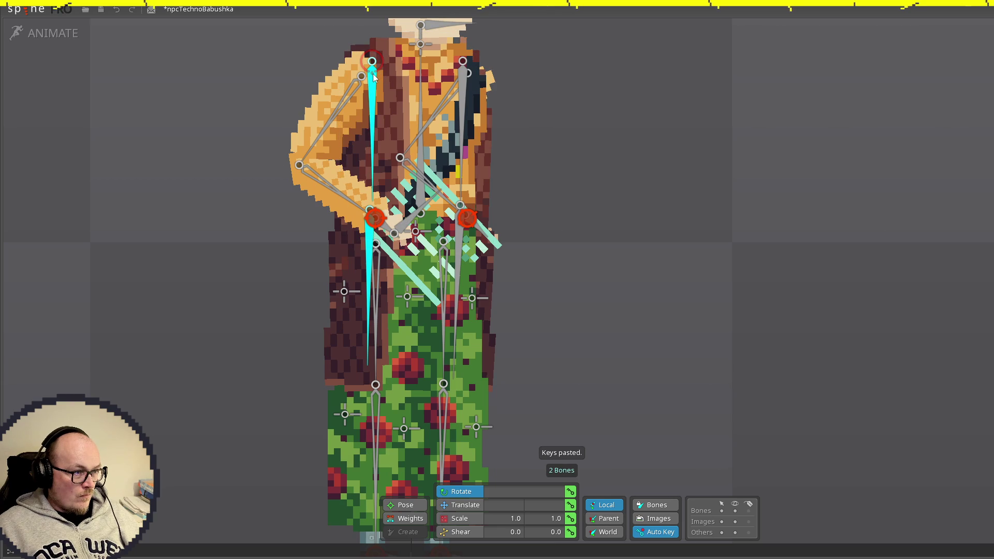
mouse_move(374, 77)
mouse_down()
mouse_move(393, 269)
mouse_move(365, 483)
mouse_move(403, 479)
mouse_move(390, 494)
mouse_move(391, 481)
mouse_up()
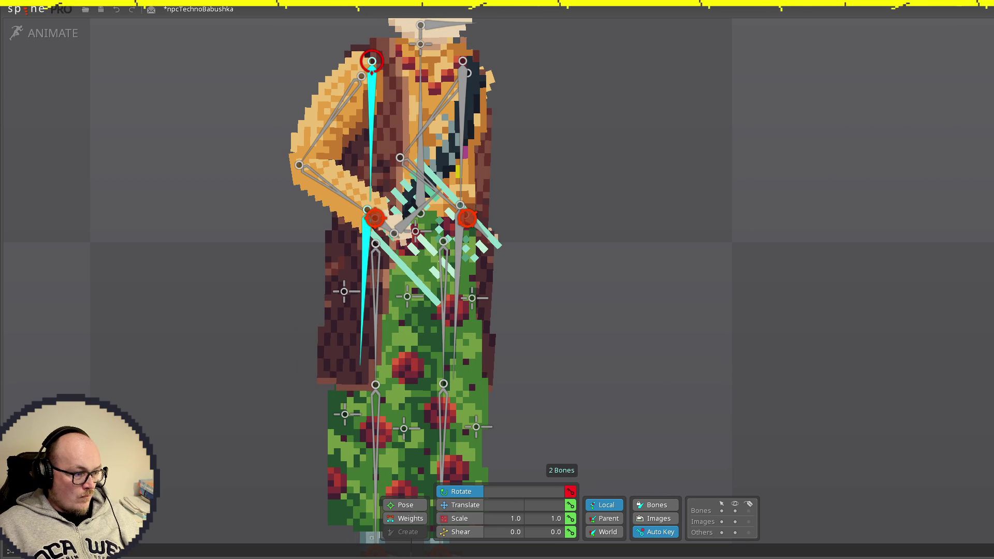